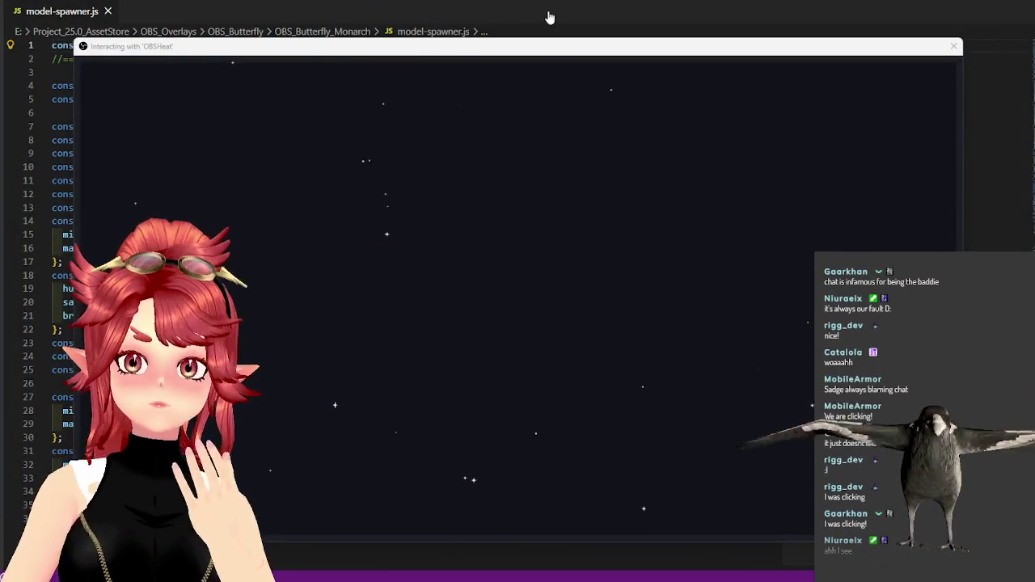
Close the OBSHeat overlay interaction window.
click(55, 221)
scroll(300, 282, down, 4)
scroll(654, 319, down, 10)
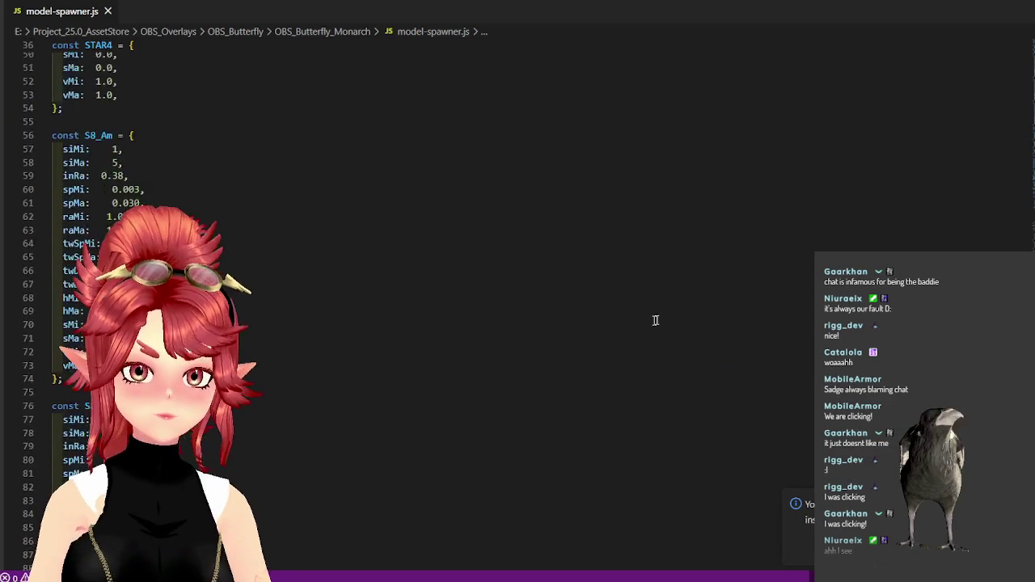
scroll(654, 318, down, 5)
Show the Explorer sidebar and open the OBS_Butterfly_Monarch folder as the workspace.
key(ctrl+b)
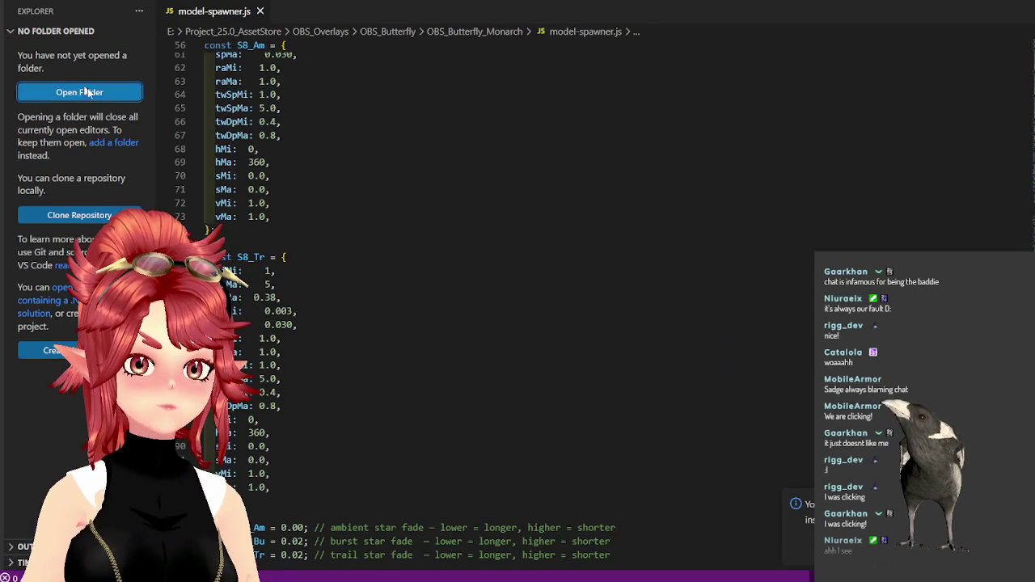
key(ctrl+k)
key(ctrl+o)
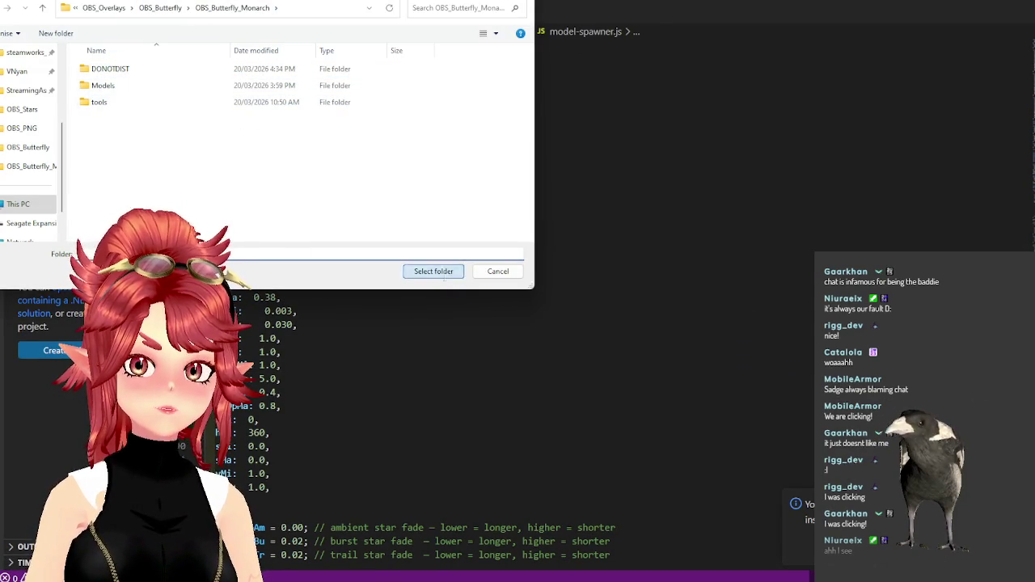
click(443, 275)
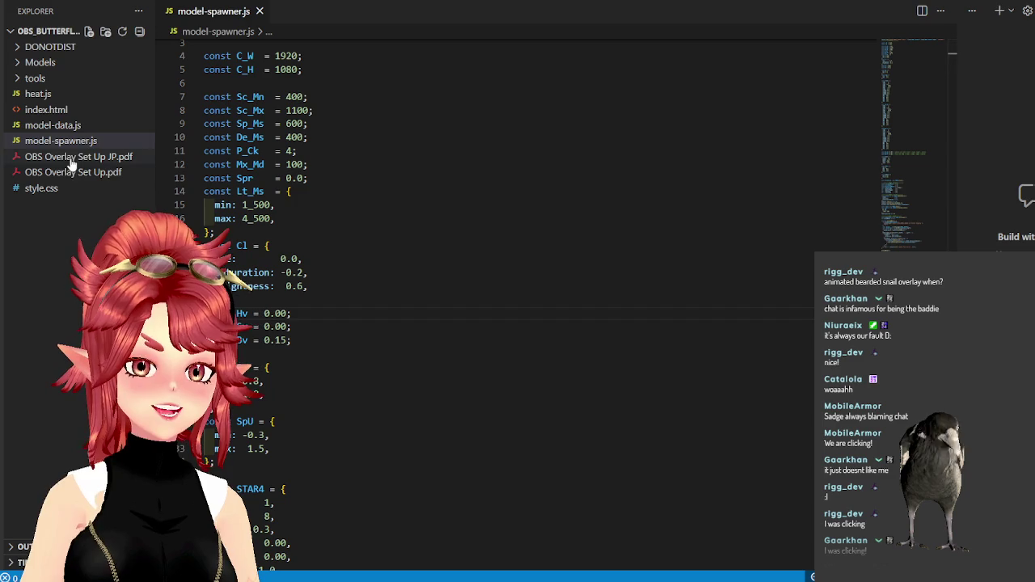
Open heat.js and review its socket close listener and local-testing click listener.
click(47, 94)
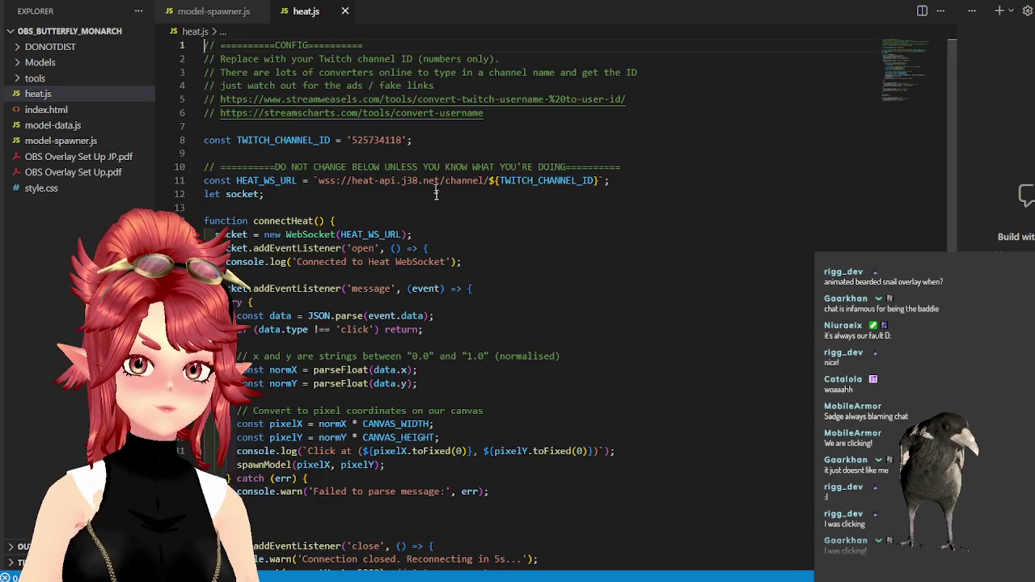
scroll(493, 275, down, 4)
scroll(478, 284, down, 6)
scroll(478, 284, up, 2)
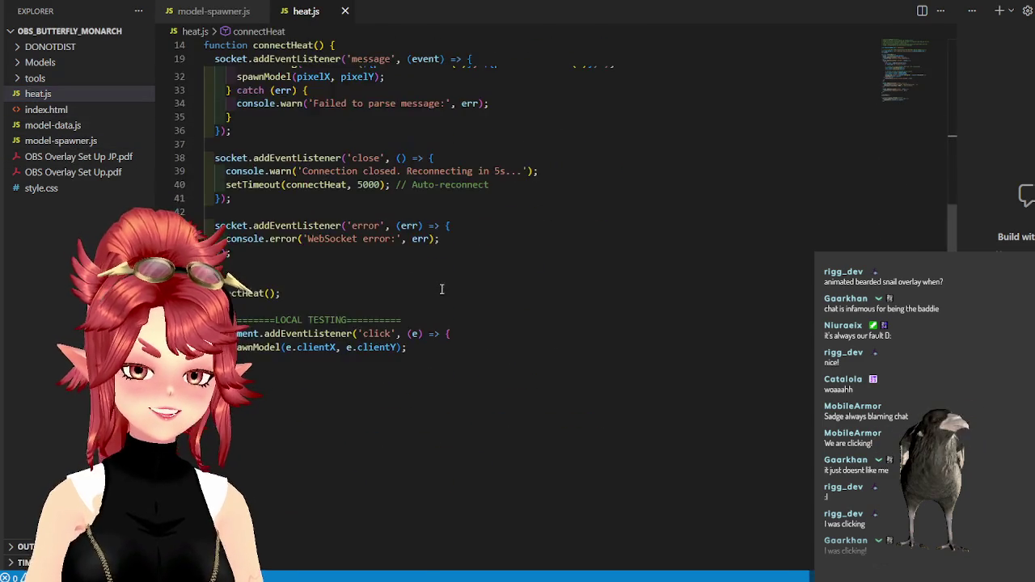
scroll(453, 303, up, 3)
drag(219, 307, 515, 364)
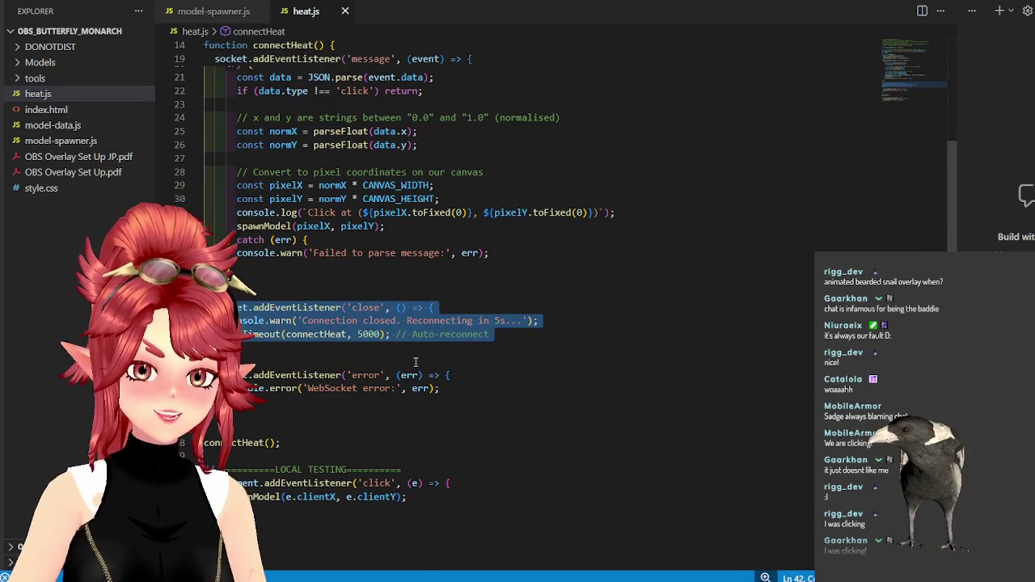
click(515, 368)
scroll(485, 372, down, 3)
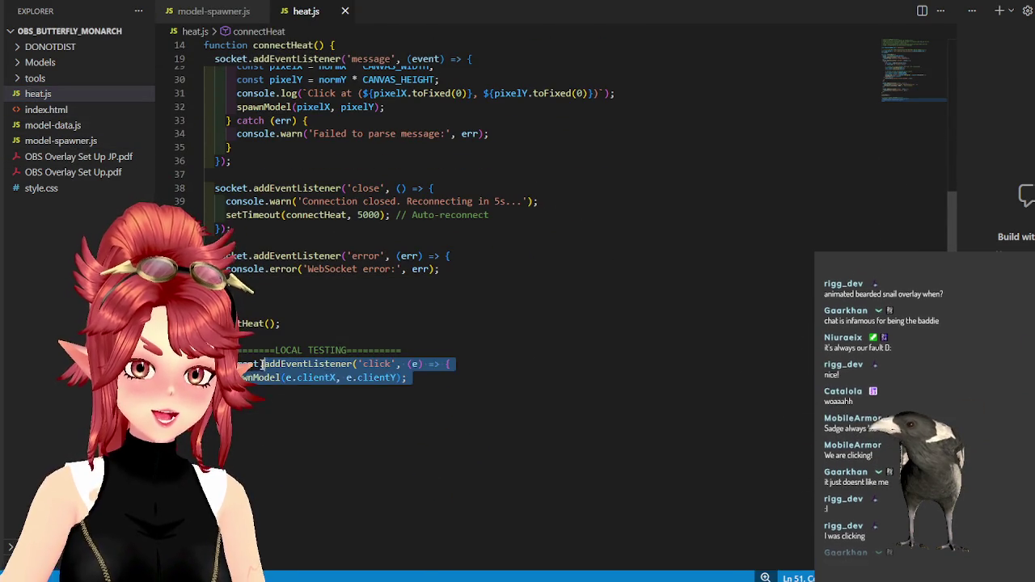
click(336, 419)
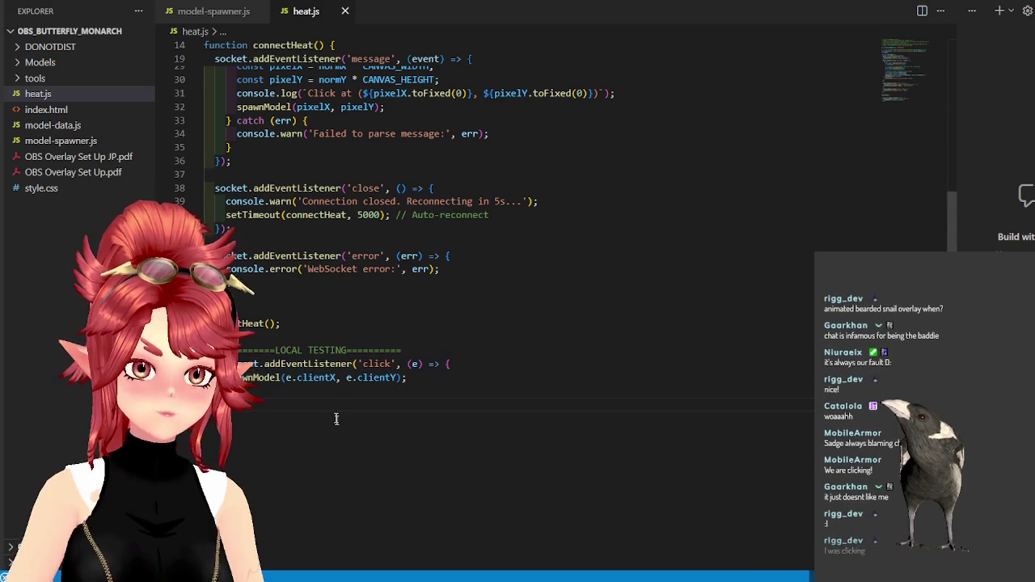
Find the spawnModel function definition at line 543 of model-spawner.js by searching 'spawnmode'.
click(68, 142)
scroll(570, 330, down, 9)
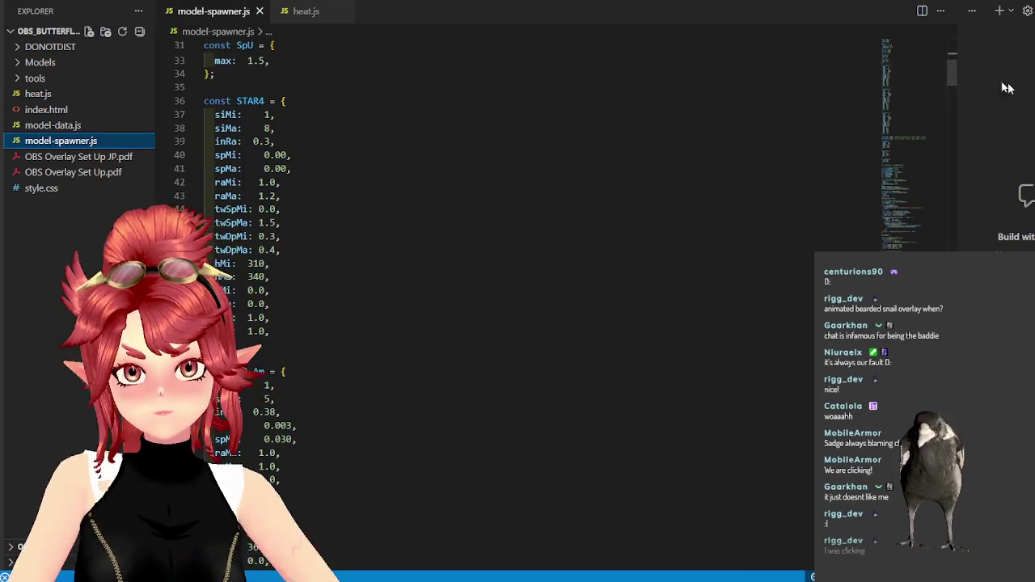
drag(948, 77, 945, 144)
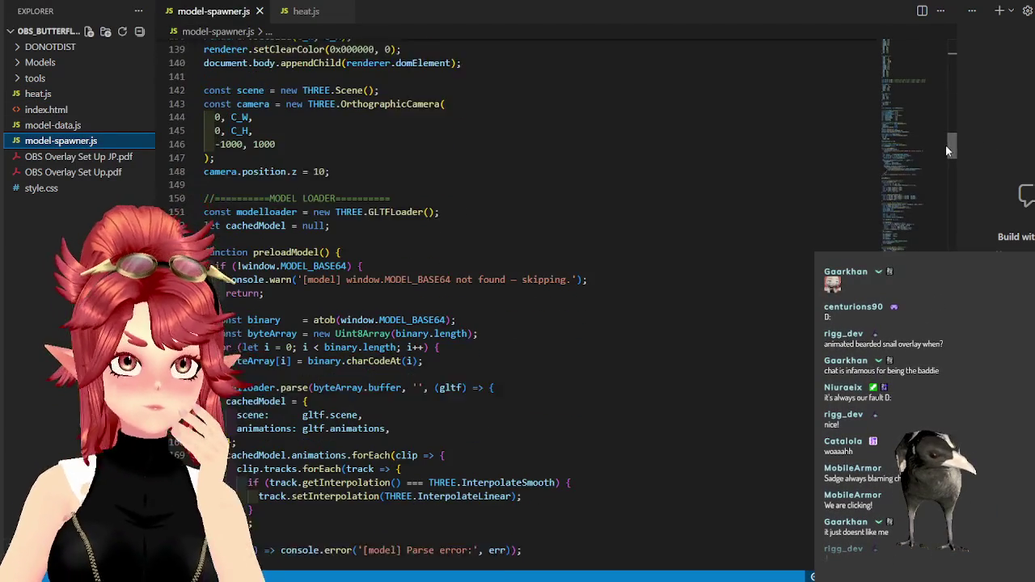
scroll(751, 177, down, 1)
key(ctrl+f)
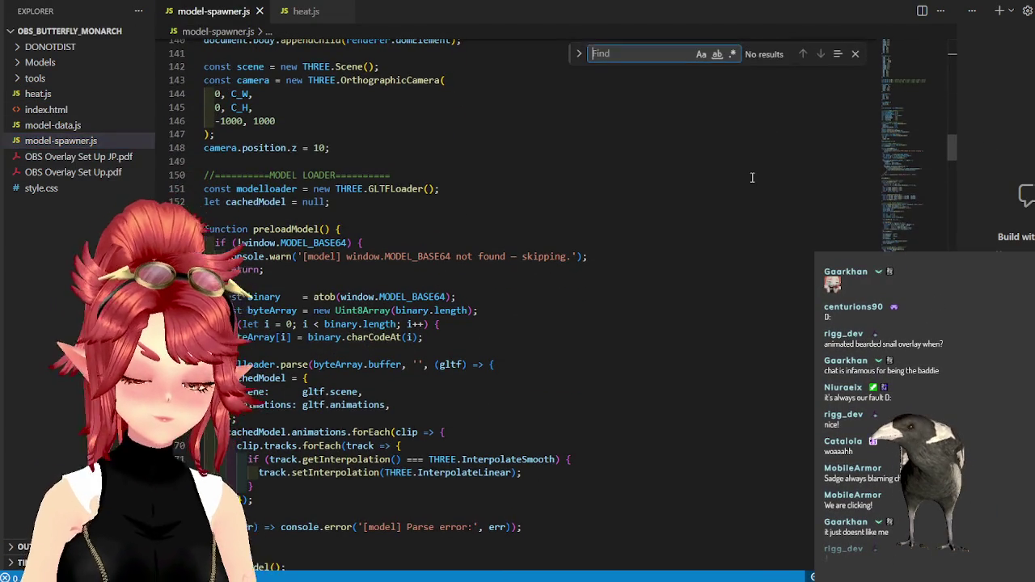
text(spawn)
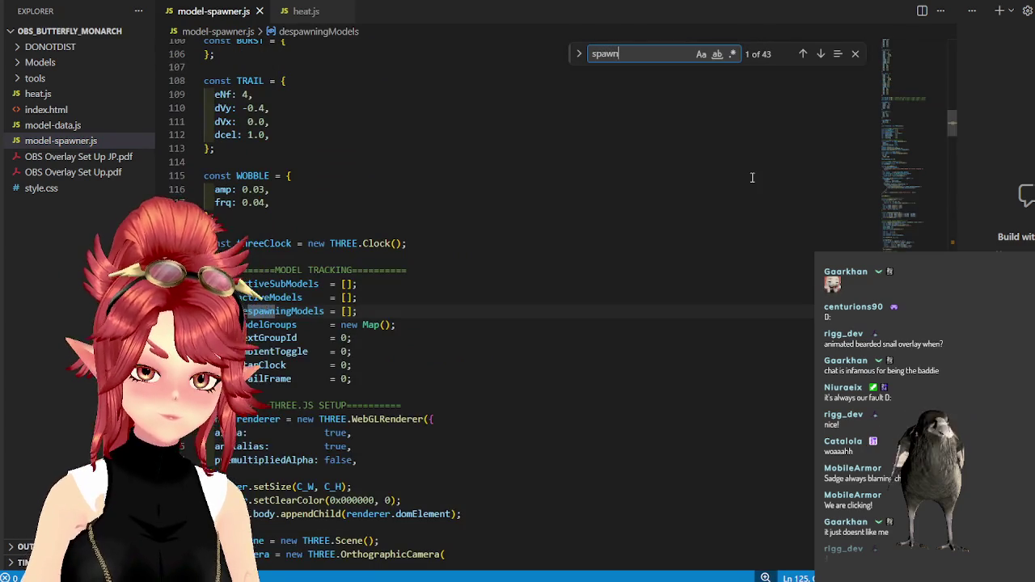
text(mode)
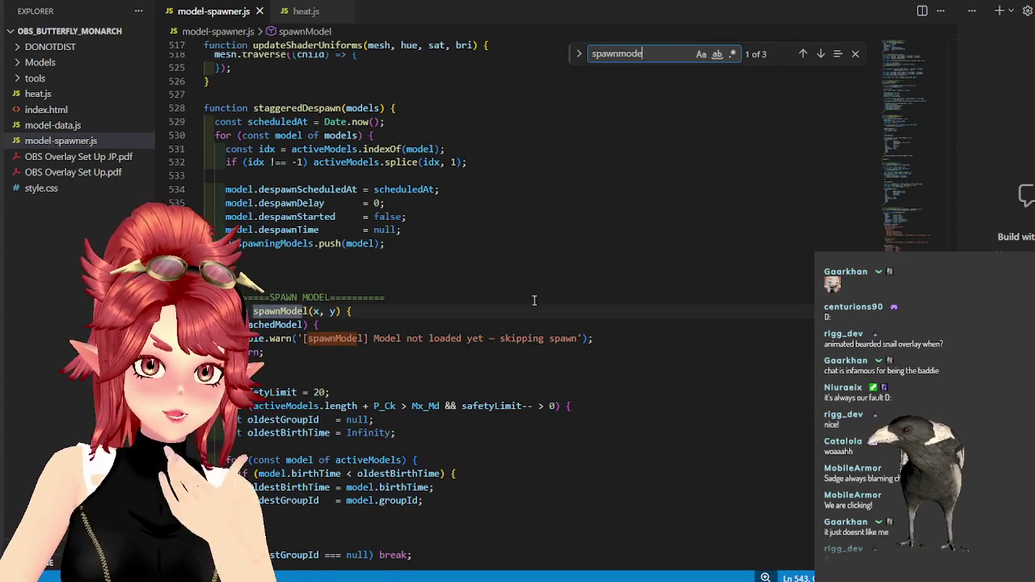
scroll(310, 243, down, 3)
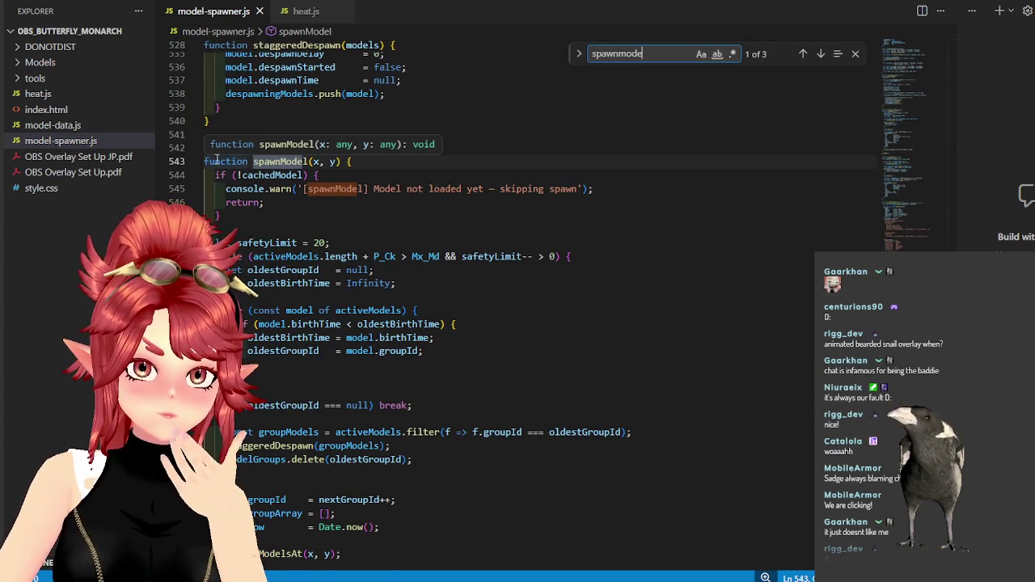
scroll(217, 160, down, 1)
scroll(217, 160, down, 1)
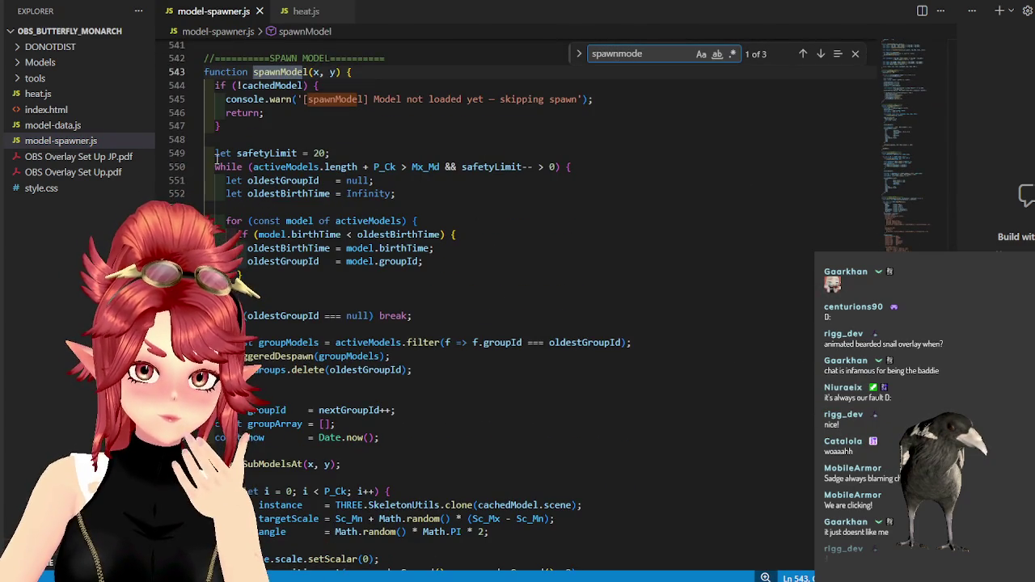
scroll(216, 159, down, 2)
scroll(216, 160, up, 2)
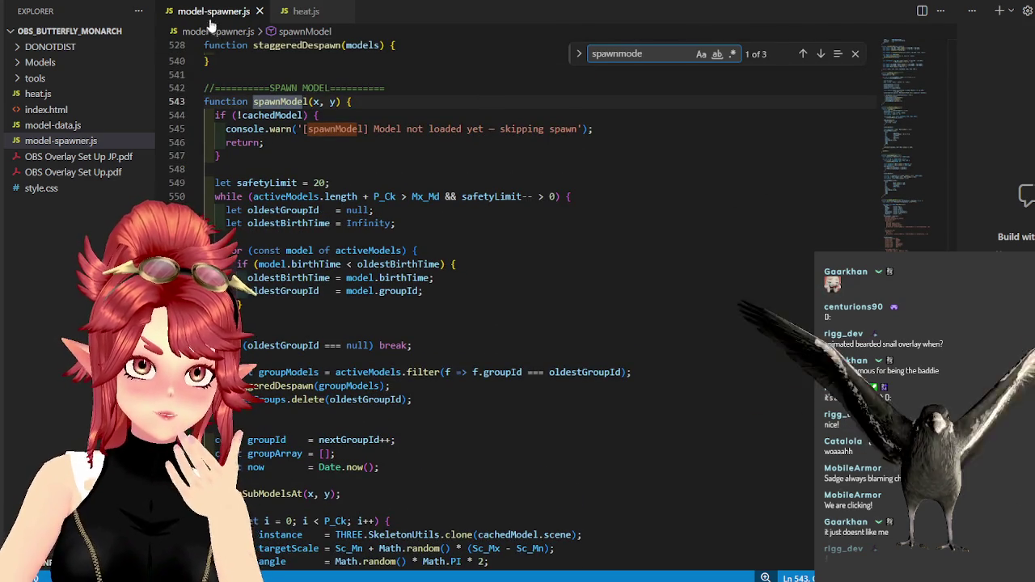
Review the connectHeat handler in heat.js that converts click coordinates and calls spawnModel.
click(305, 11)
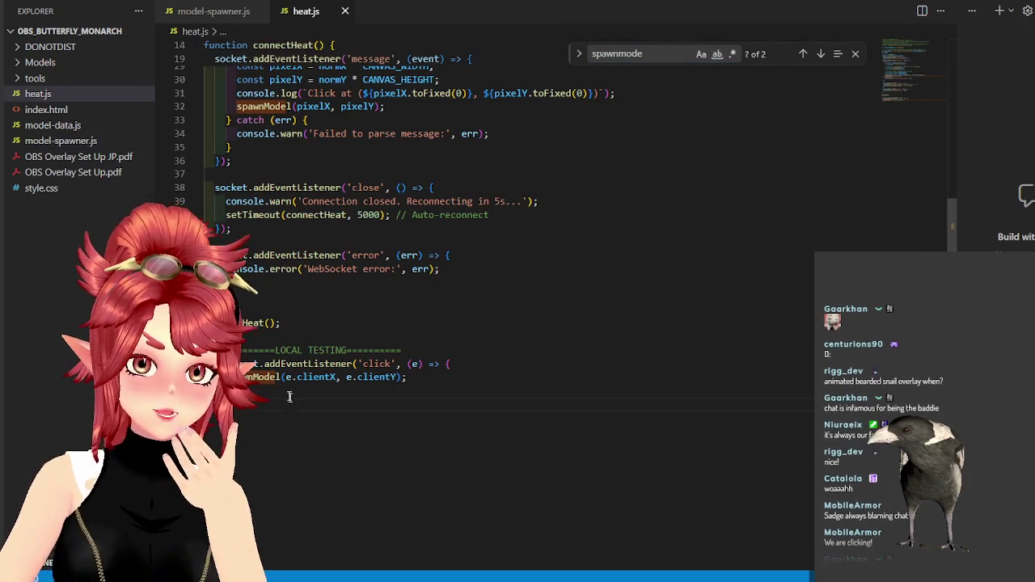
drag(257, 358, 300, 400)
scroll(327, 325, up, 2)
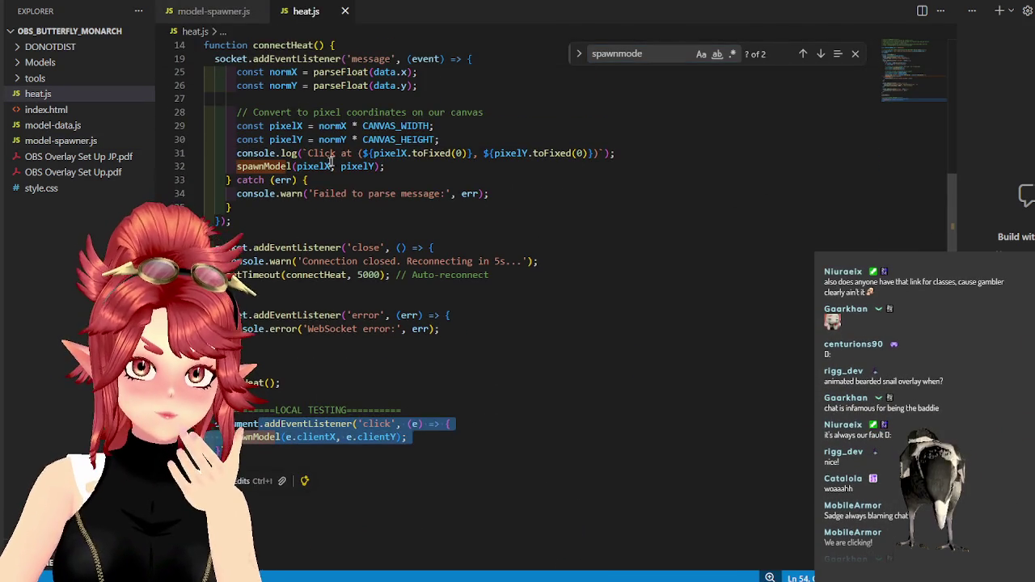
click(342, 155)
mouse_move(230, 164)
mouse_down()
mouse_move(236, 112)
mouse_move(418, 295)
mouse_up()
scroll(332, 197, up, 2)
scroll(333, 197, up, 3)
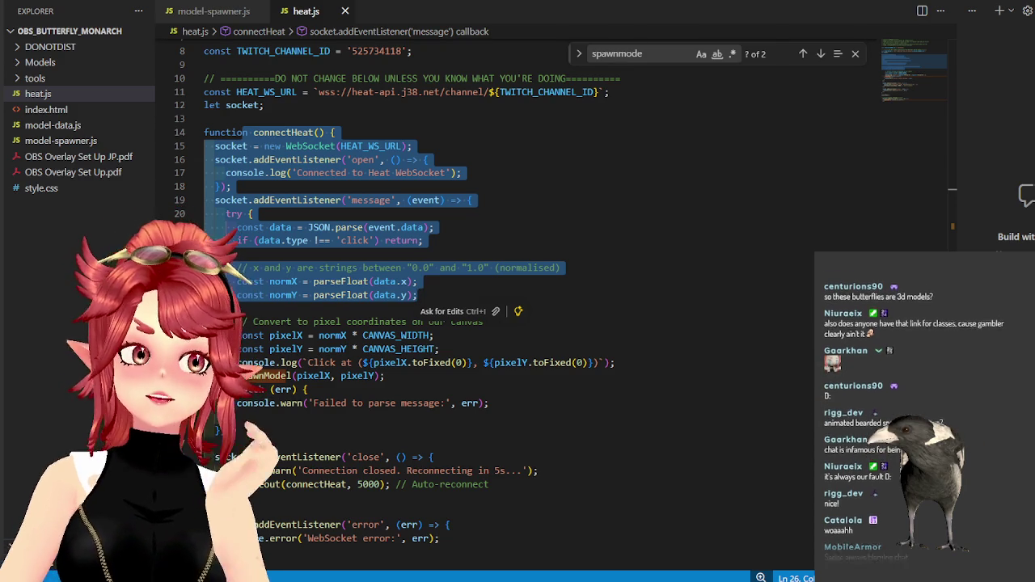
key(alt+Tab)
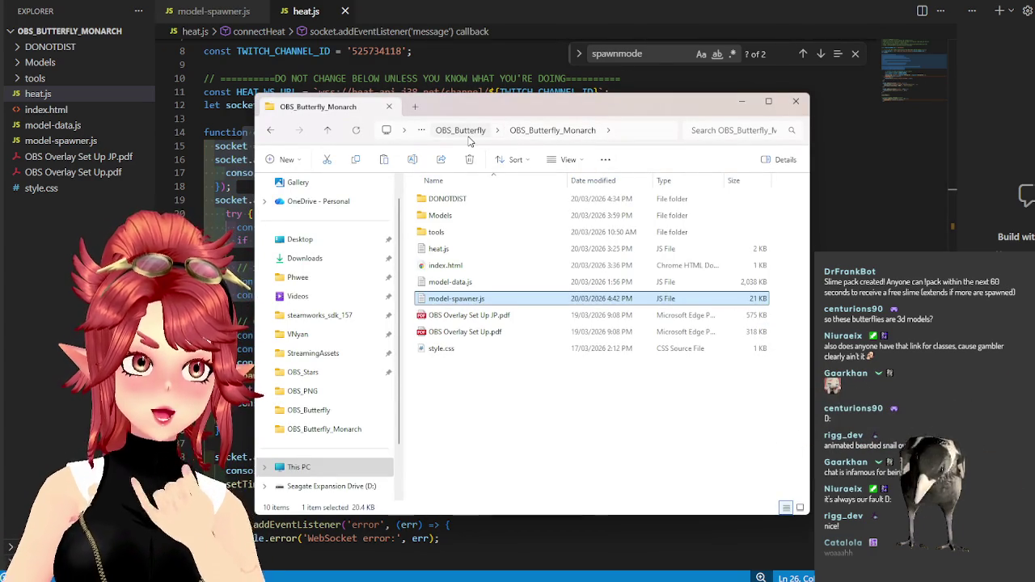
Open Butterfly.blend from the project's Models folder in Blender.
drag(495, 109, 500, 81)
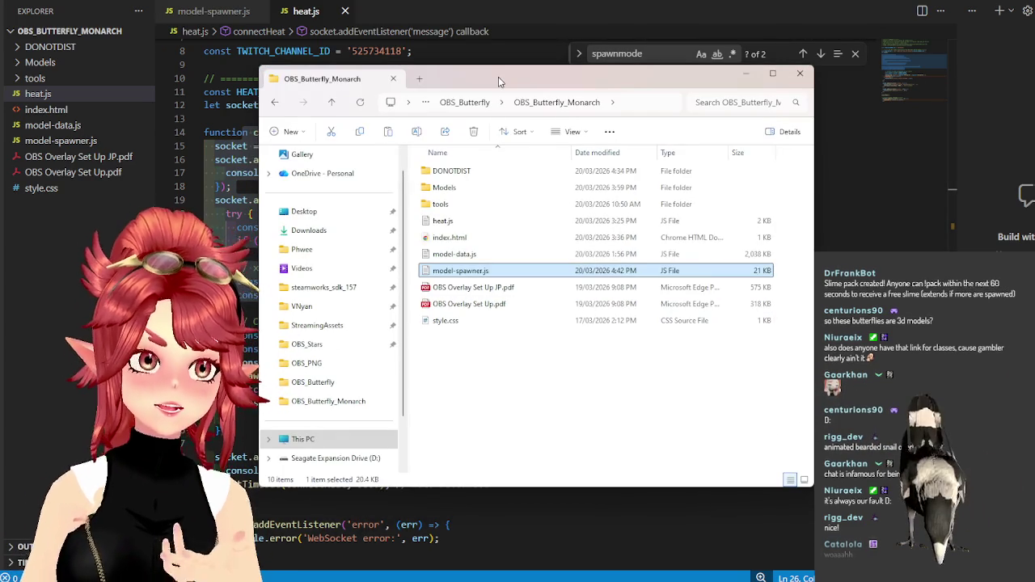
double_click(460, 187)
double_click(468, 173)
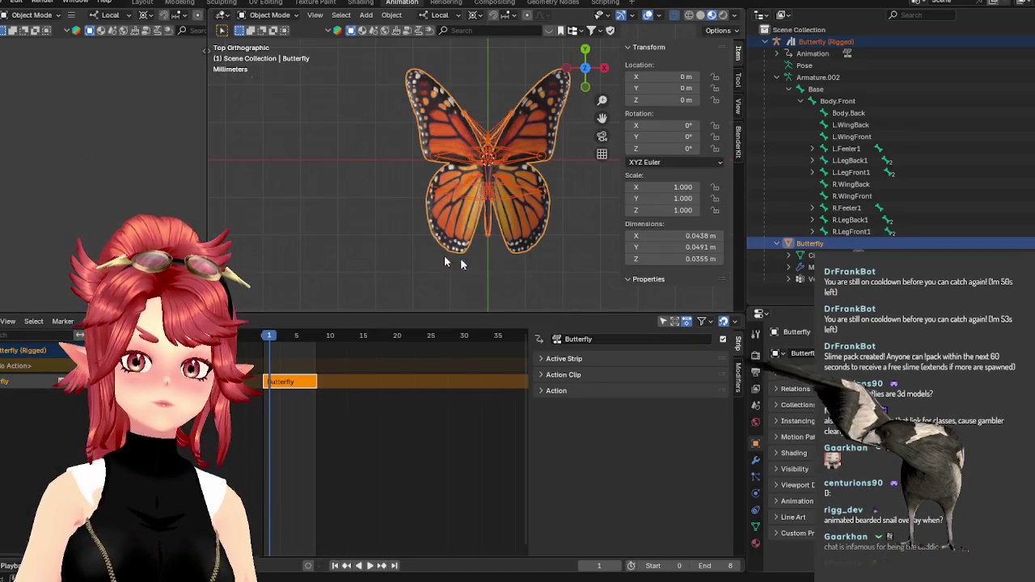
Play and scrub the butterfly's wing-flap animation, then stop it back at frame 0.
middle_drag(462, 176, 434, 211)
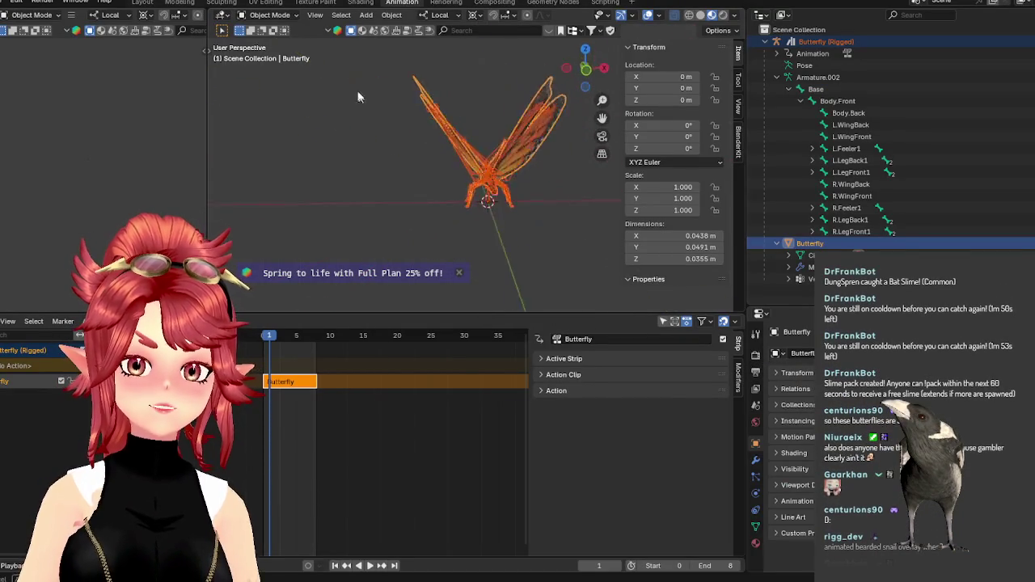
key(space)
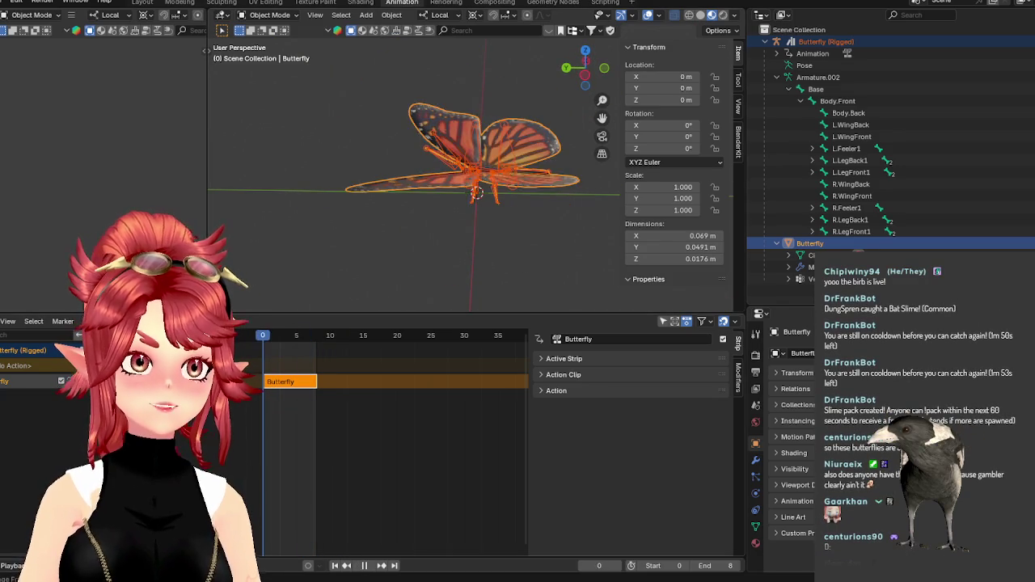
drag(369, 348, 329, 349)
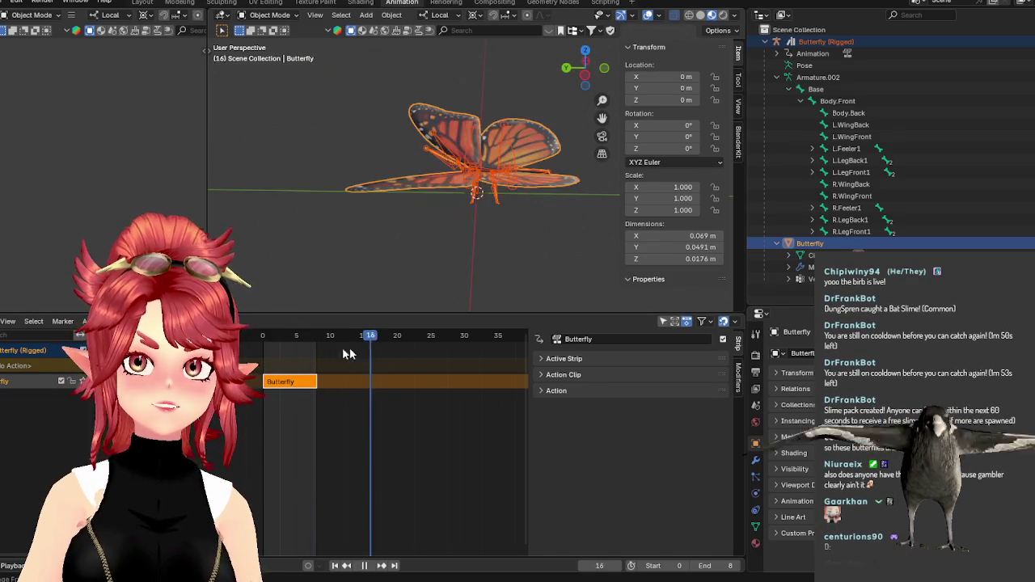
key(Escape)
Orbit and zoom the viewport to inspect the butterfly from above and as a whole.
mouse_move(348, 178)
middle_down()
mouse_move(351, 272)
mouse_move(434, 205)
middle_up()
scroll(351, 272, up, 3)
scroll(351, 272, up, 3)
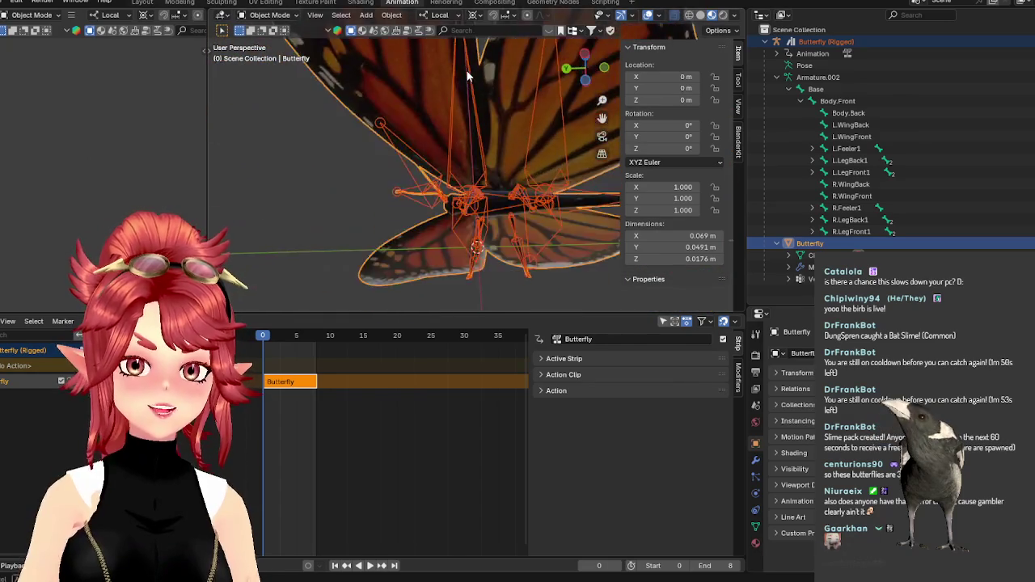
scroll(435, 209, down, 5)
scroll(453, 211, up, 3)
middle_drag(453, 212, 480, 222)
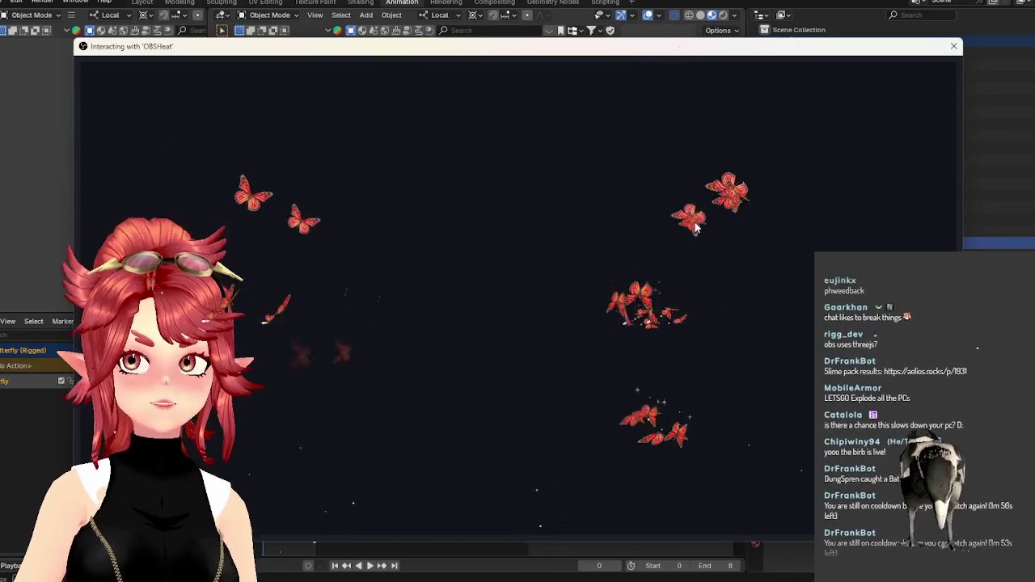
Move the OBSHeat overlay window down to compare with the Blender butterfly, then back up.
mouse_move(633, 52)
mouse_down()
mouse_move(614, 439)
mouse_move(653, 309)
mouse_up()
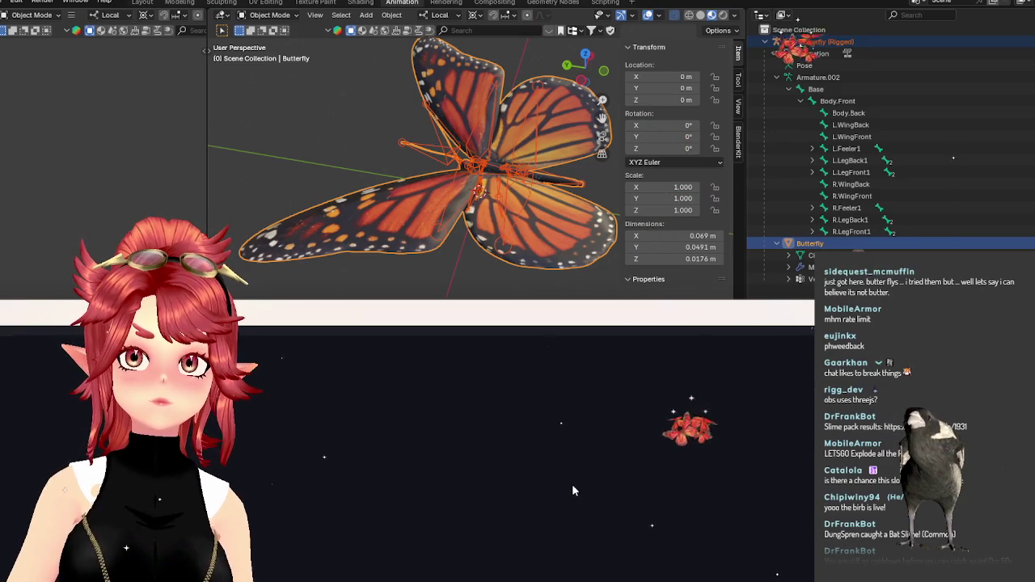
mouse_move(582, 312)
mouse_down()
mouse_move(520, 139)
mouse_move(590, 48)
mouse_up()
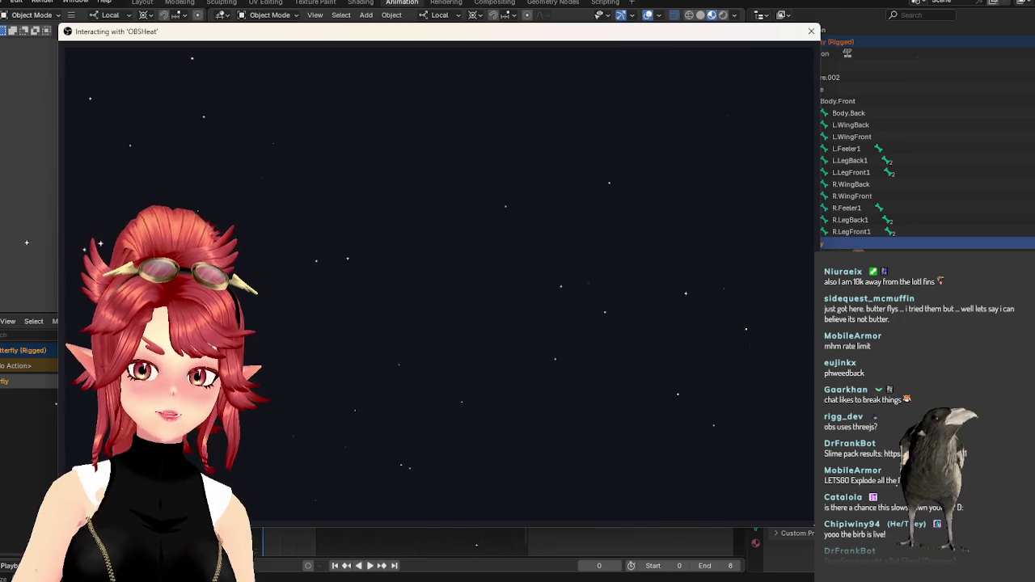
key(alt+Tab)
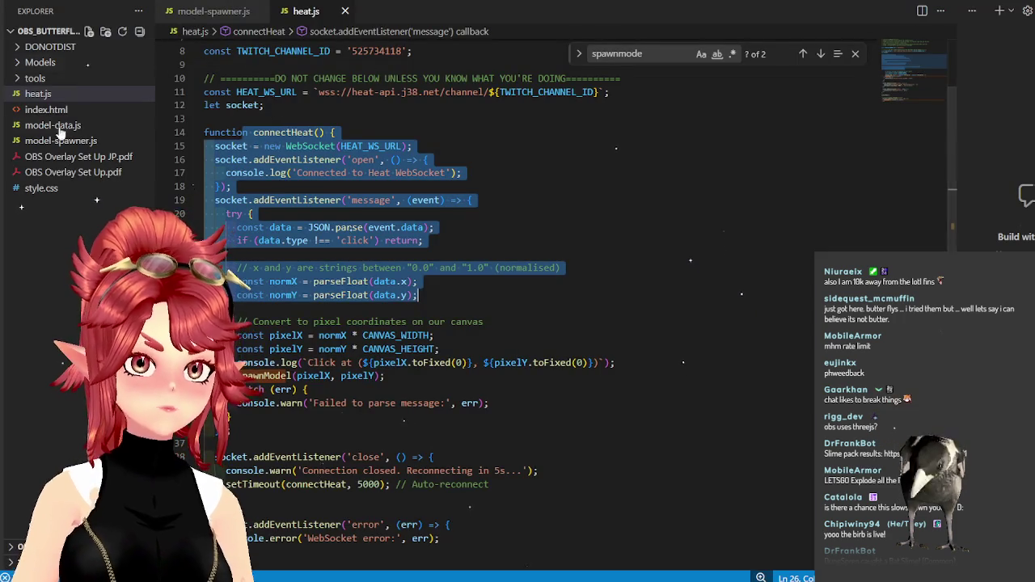
Check index.html's script includes, then scroll model-spawner.js up to the renderer and camera setup.
click(48, 109)
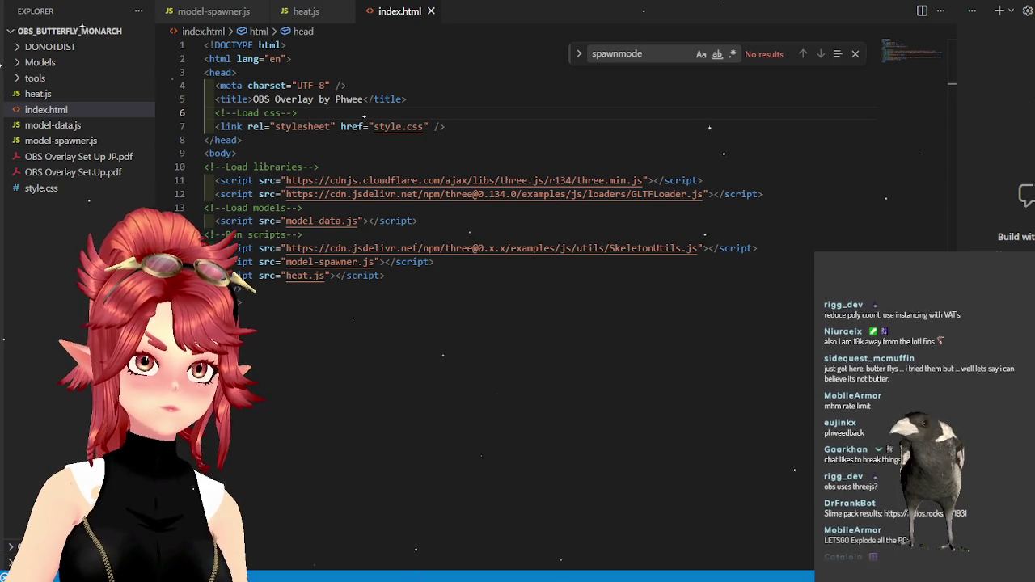
click(60, 141)
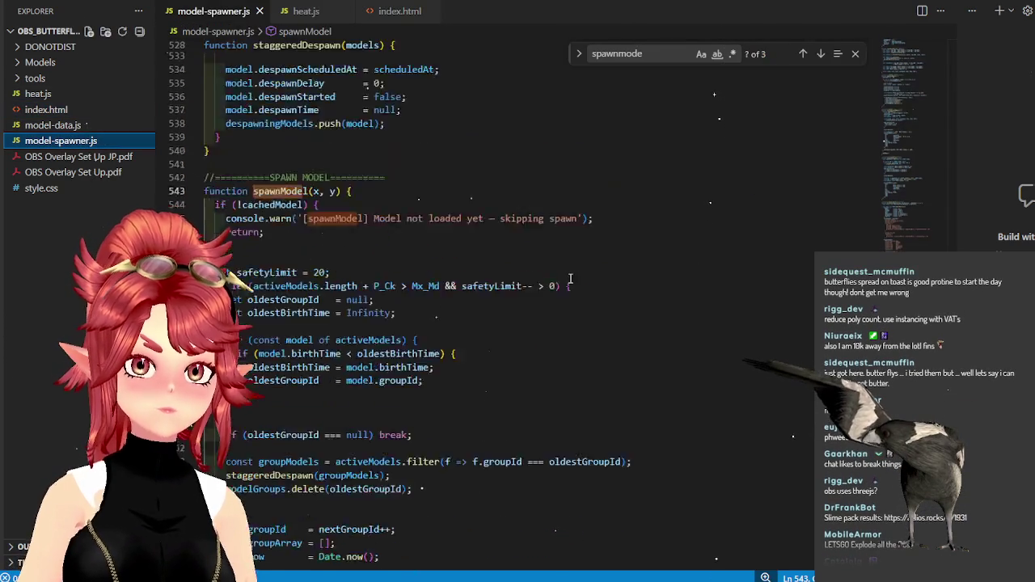
scroll(566, 287, up, 1)
scroll(566, 286, up, 5)
scroll(566, 287, up, 3)
scroll(566, 286, up, 3)
scroll(594, 280, up, 3)
scroll(594, 279, up, 2)
scroll(594, 280, up, 5)
scroll(594, 280, up, 5)
scroll(595, 280, up, 5)
scroll(596, 282, up, 3)
scroll(596, 281, up, 5)
scroll(596, 281, up, 4)
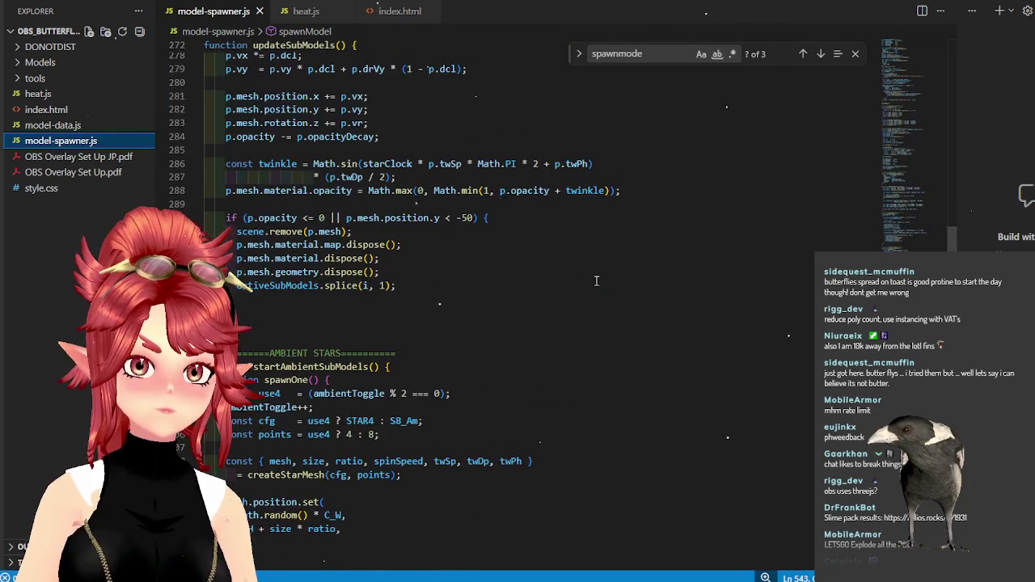
scroll(596, 281, up, 5)
scroll(595, 280, up, 3)
Read model-spawner.js up to its BURST, TRAIL and WOBBLE constants, then bring Chrome forward.
drag(952, 204, 947, 133)
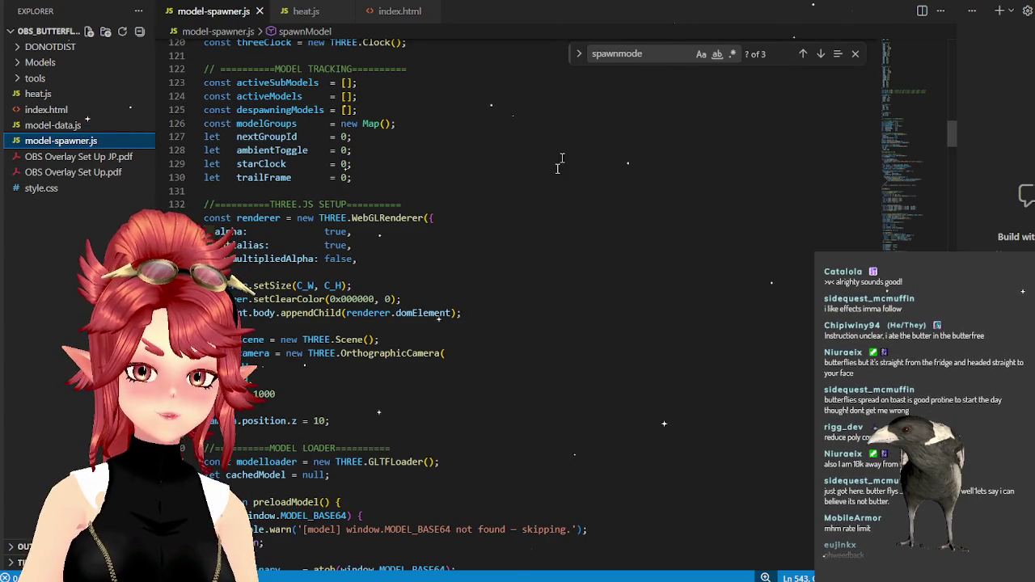
scroll(545, 166, up, 2)
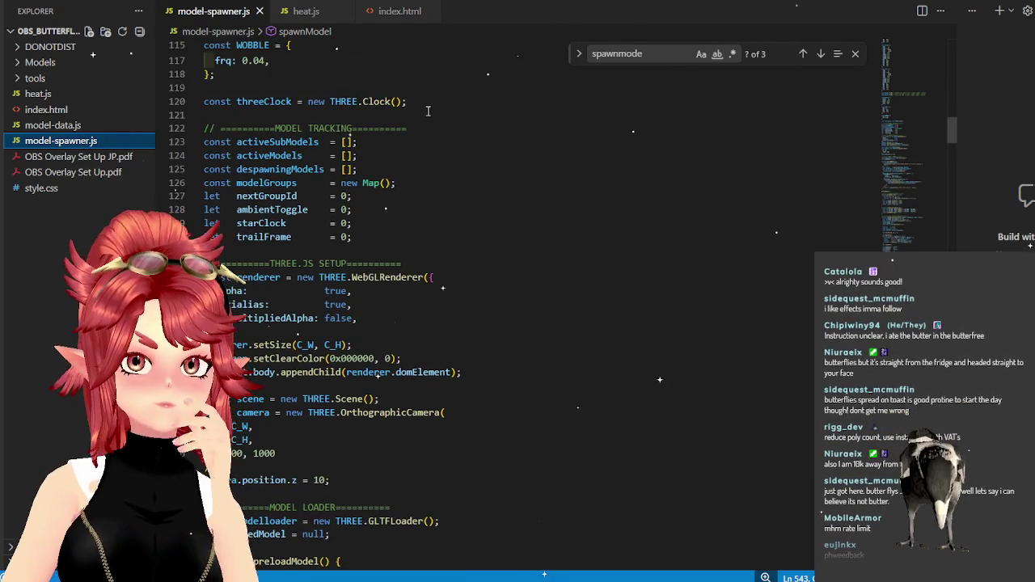
scroll(428, 110, down, 5)
scroll(428, 111, up, 3)
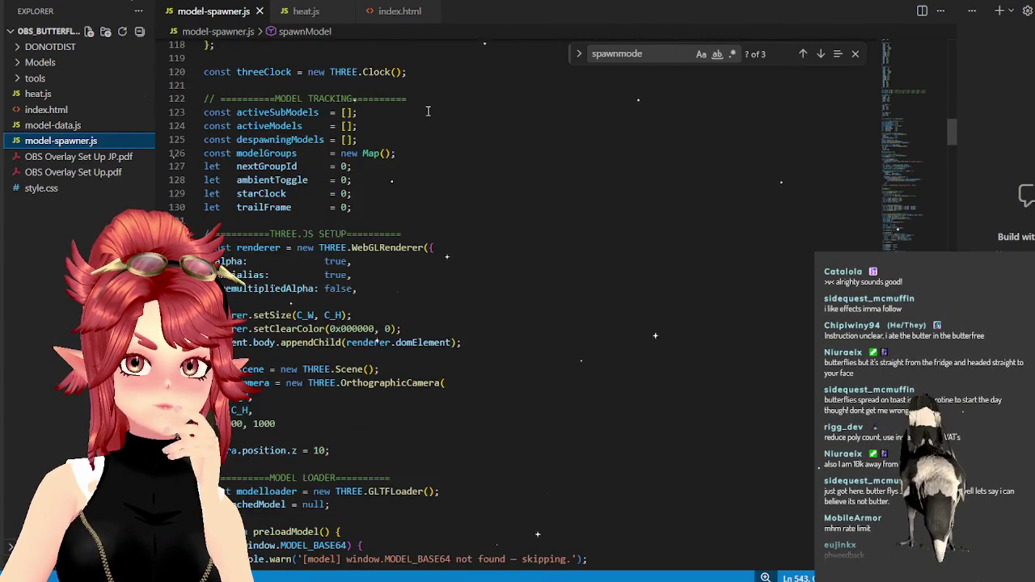
scroll(428, 110, up, 2)
scroll(427, 111, up, 5)
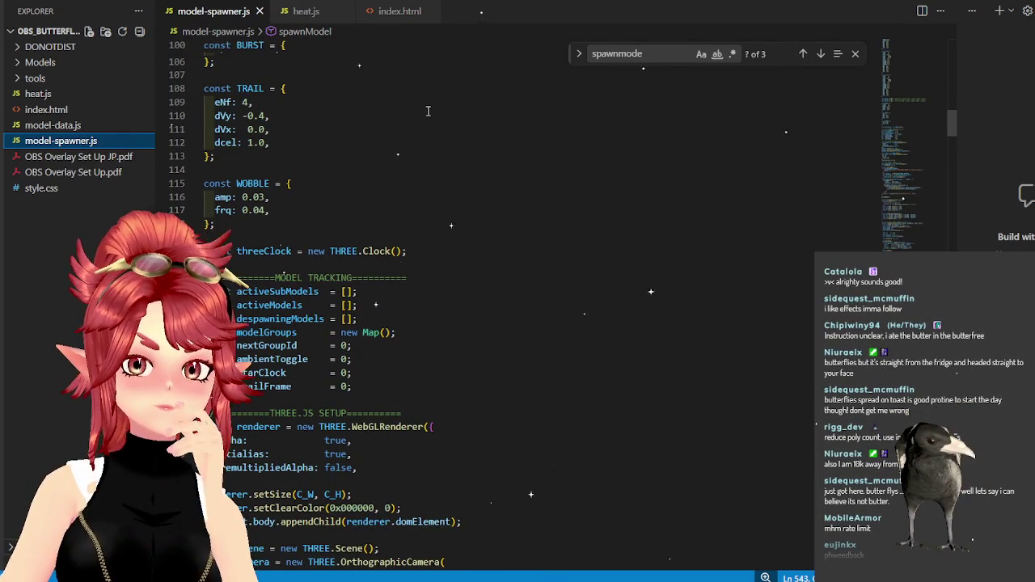
scroll(428, 111, up, 1)
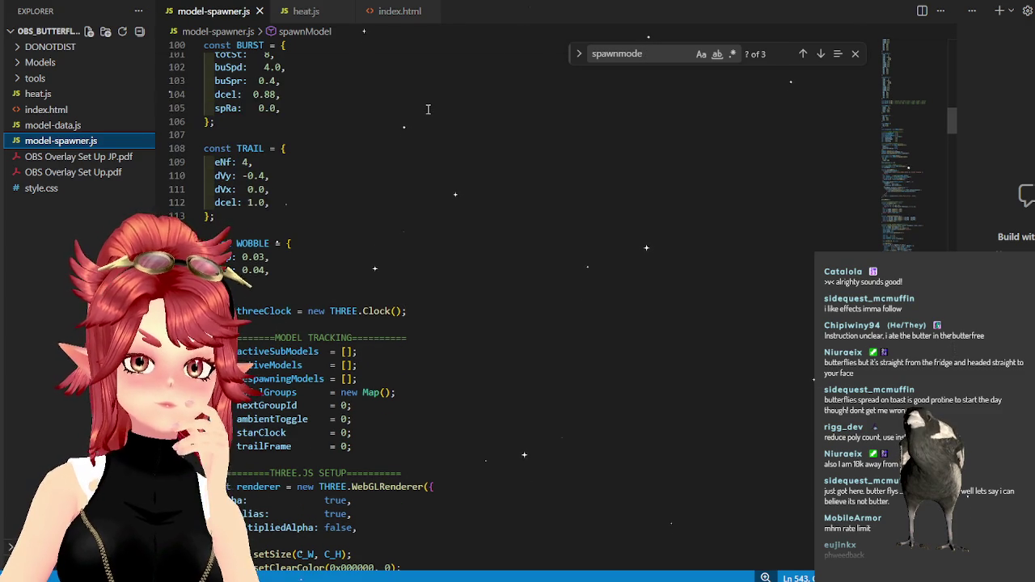
scroll(428, 109, down, 1)
click(705, 575)
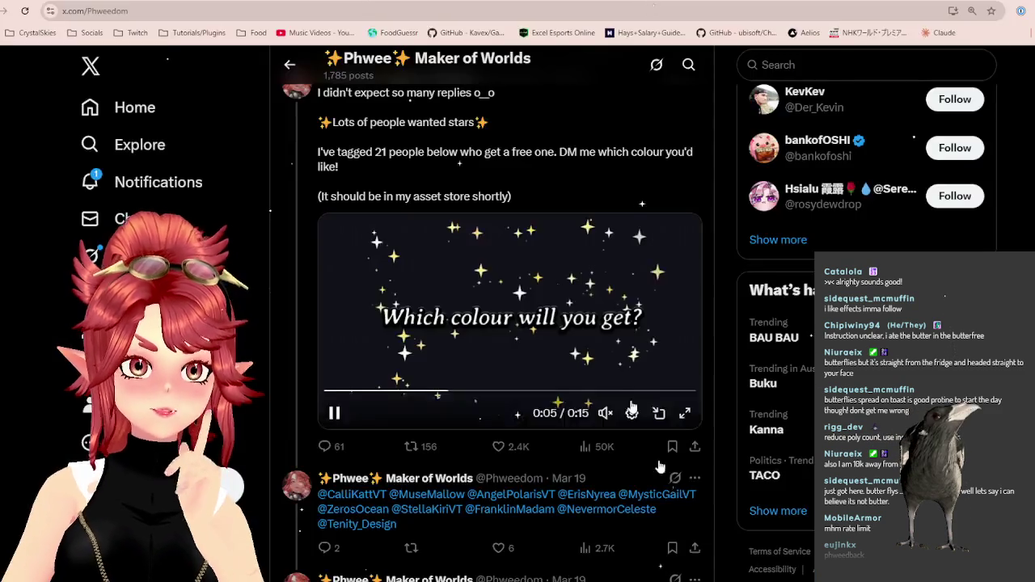
Load the Twitch channel page from the bookmarks folder in a new Chrome tab.
key(ctrl+t)
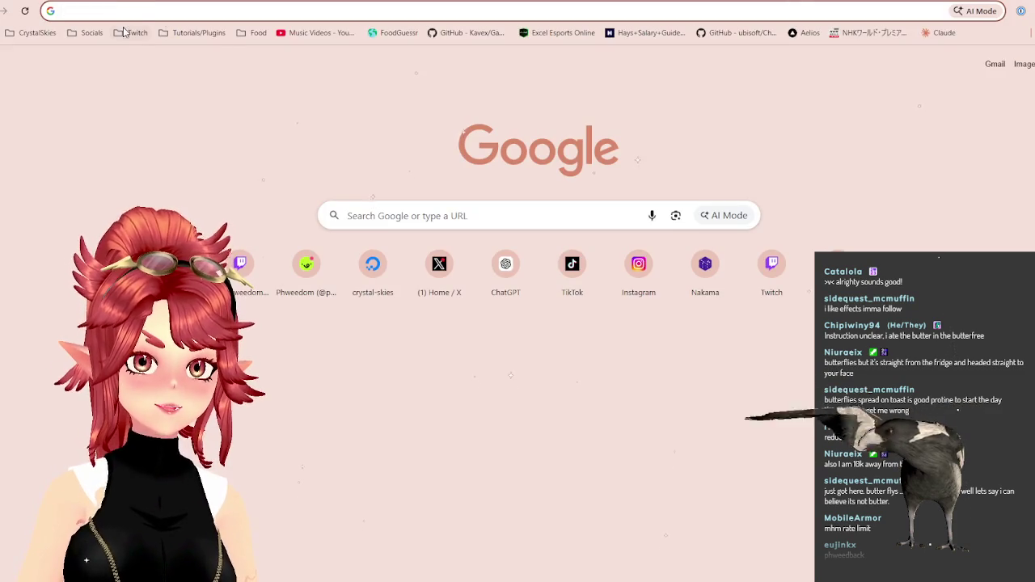
click(131, 32)
click(150, 71)
click(131, 32)
click(141, 62)
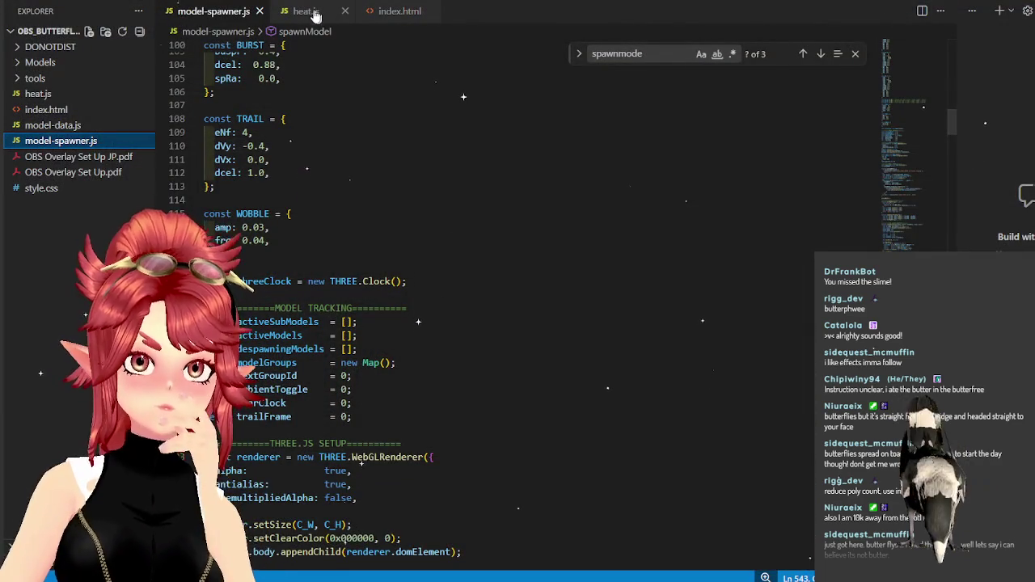
click(312, 13)
Review heat.js's Heat message handler and select the local-testing document click listener.
click(513, 233)
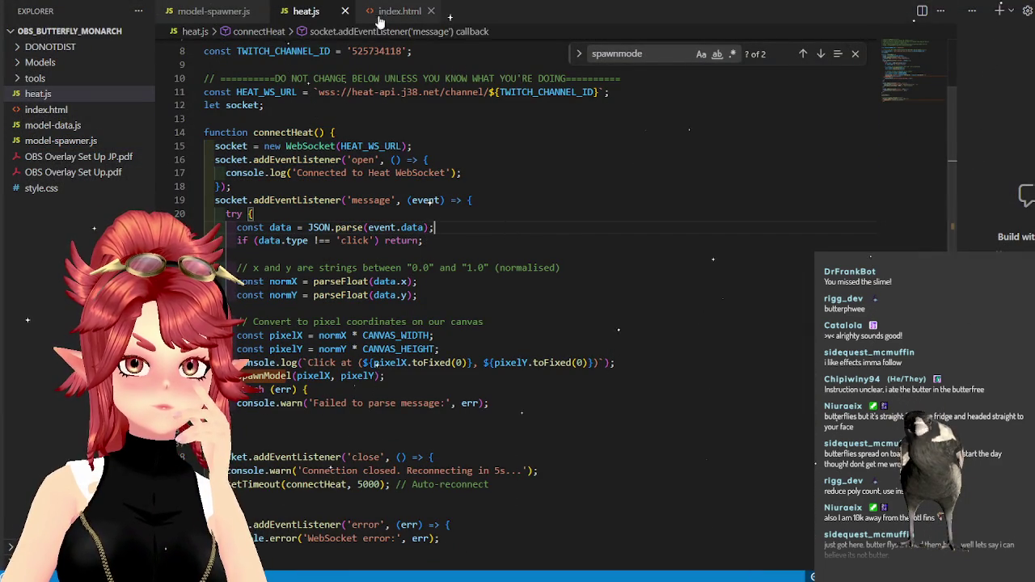
scroll(428, 295, up, 3)
scroll(440, 295, down, 1)
scroll(457, 294, down, 4)
scroll(468, 293, down, 4)
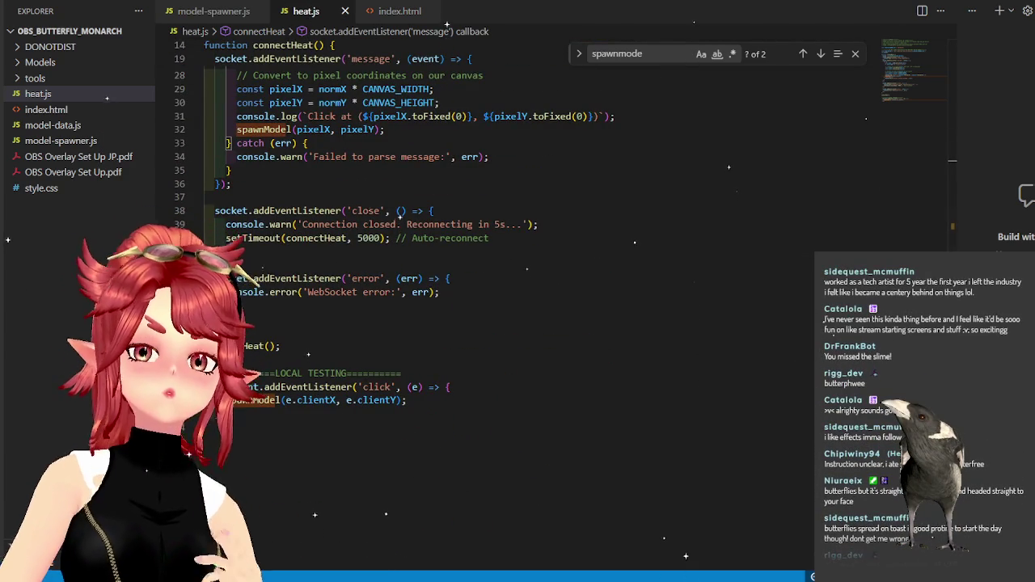
mouse_move(303, 210)
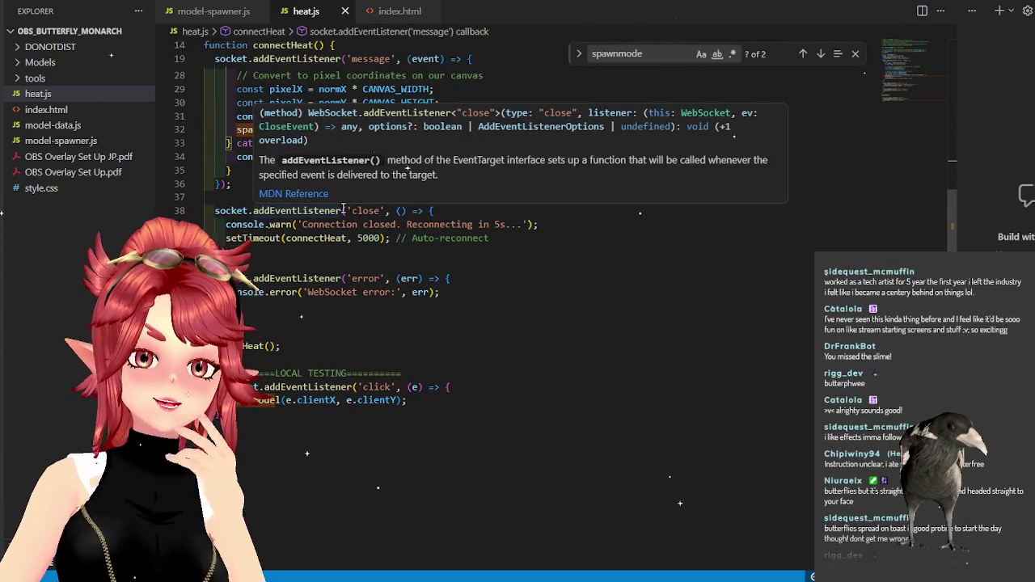
scroll(600, 319, down, 1)
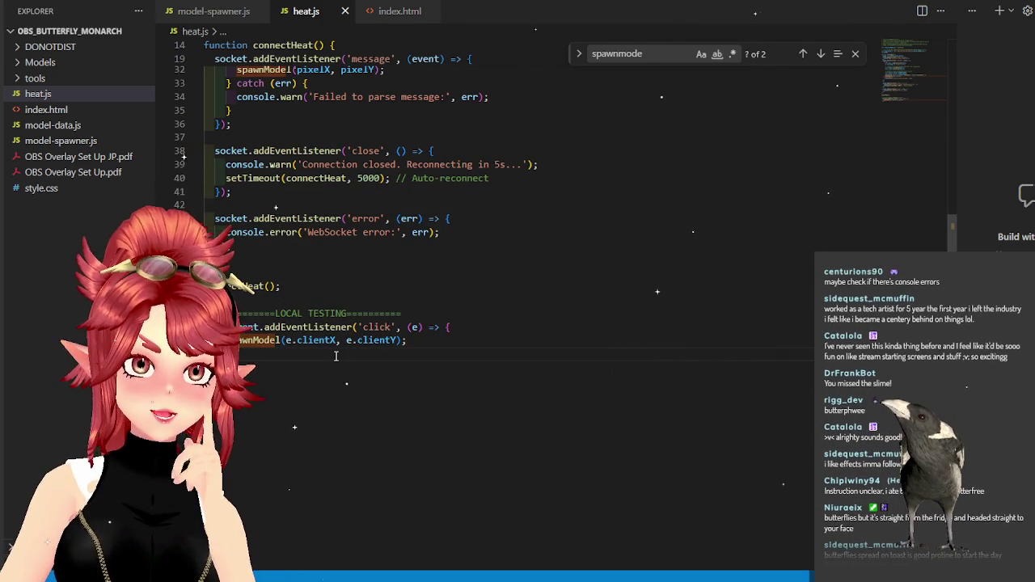
drag(336, 354, 450, 327)
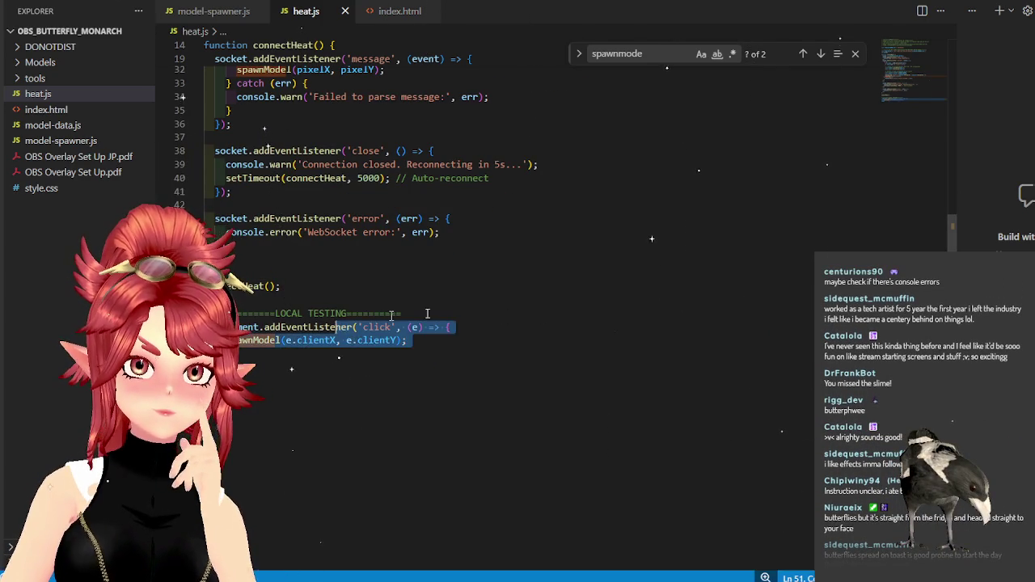
scroll(564, 323, up, 2)
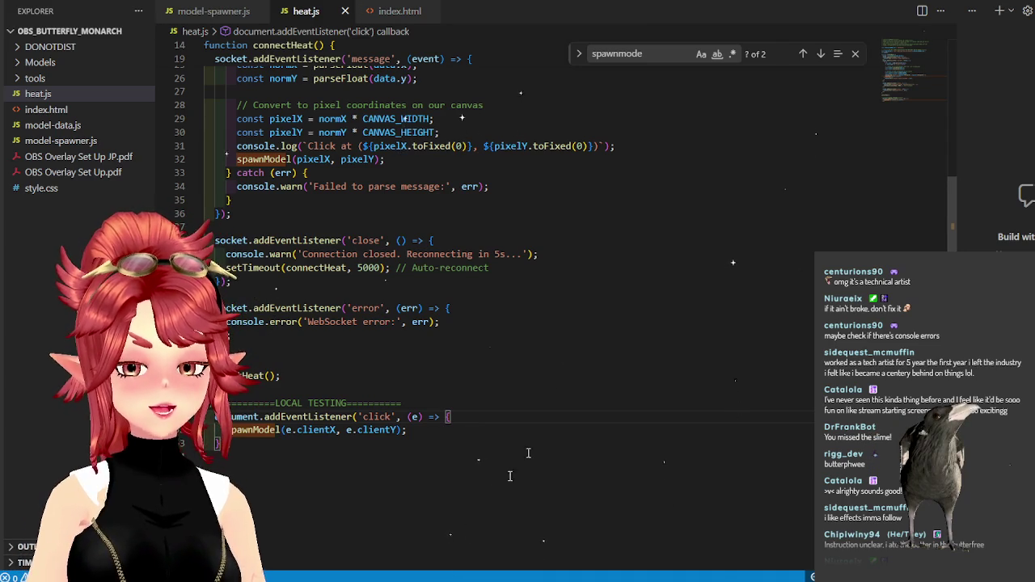
key(alt+Tab)
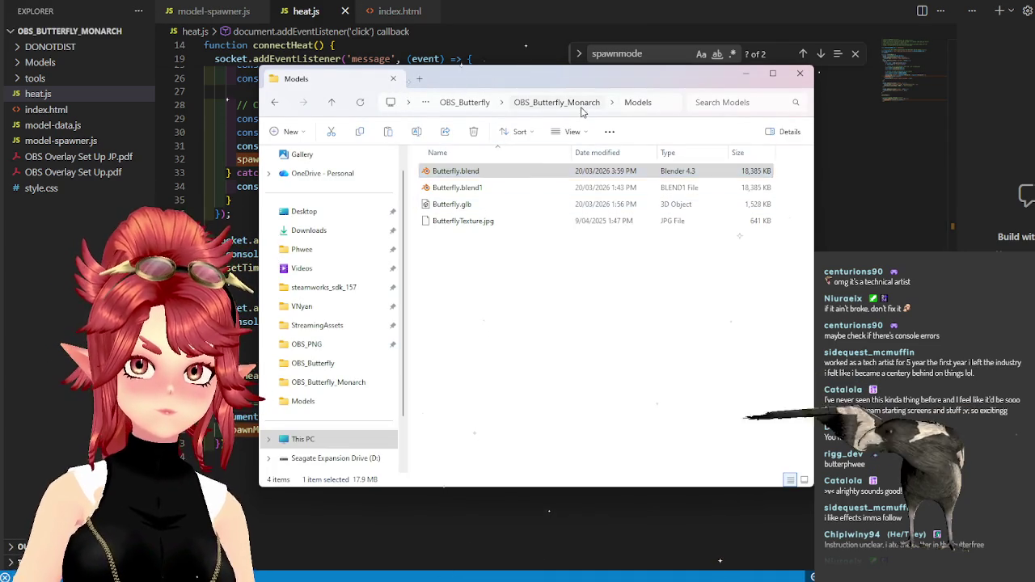
Go to the OBS_Butterfly_Monarch folder and open its index.html in Chrome.
click(556, 102)
double_click(458, 238)
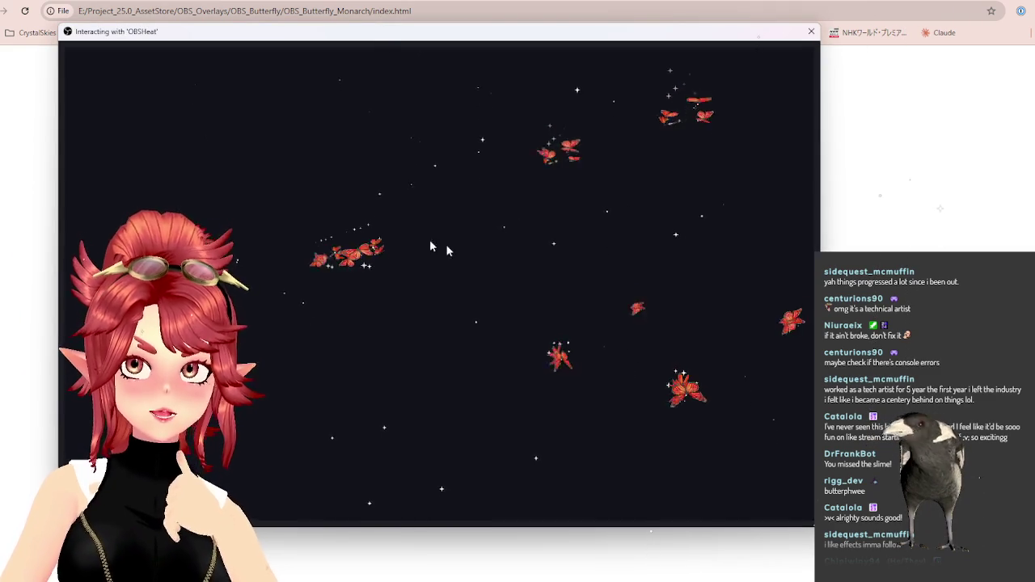
Drag the OBSHeat window out of the way and open Chrome's main menu.
mouse_move(501, 31)
mouse_down()
mouse_move(571, 0)
mouse_move(609, 46)
mouse_move(885, 4)
mouse_move(542, 63)
mouse_move(550, 2)
mouse_up()
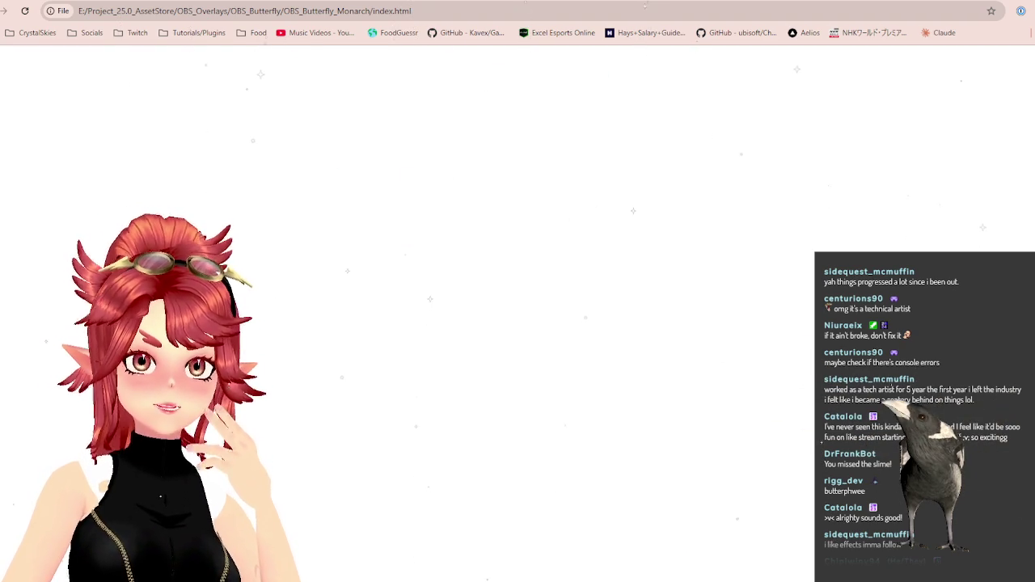
click(1022, 11)
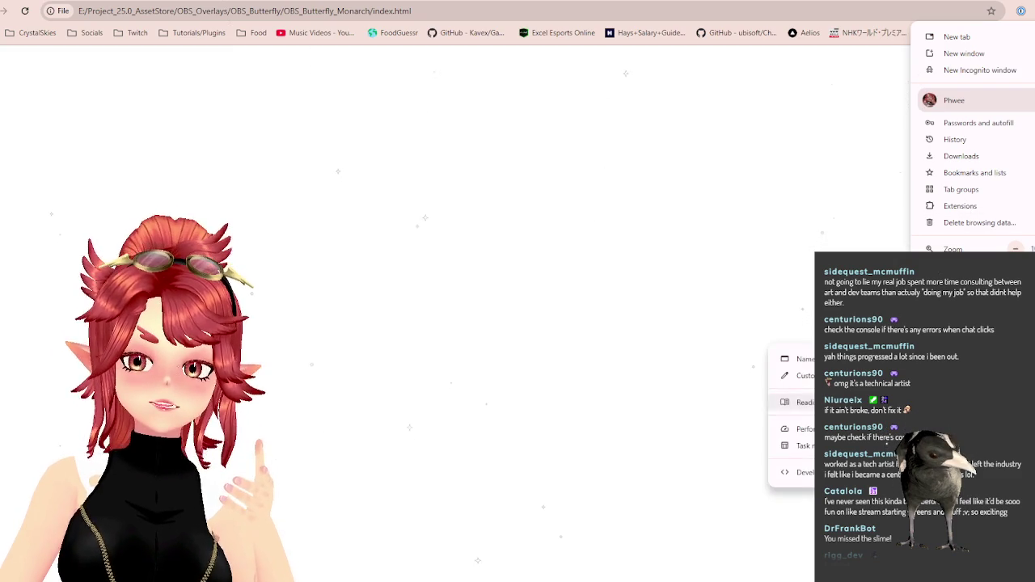
Find the undefined CANVAS_WIDTH and CANVAS_HEIGHT errors in the console, then return to heat.js.
click(803, 472)
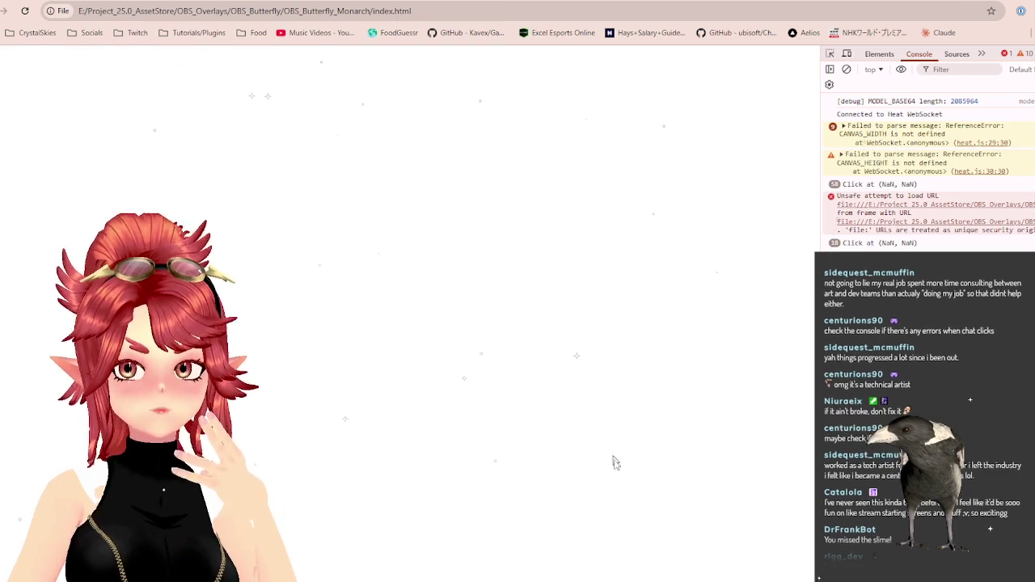
key(alt+Tab)
scroll(391, 199, up, 3)
scroll(390, 199, up, 5)
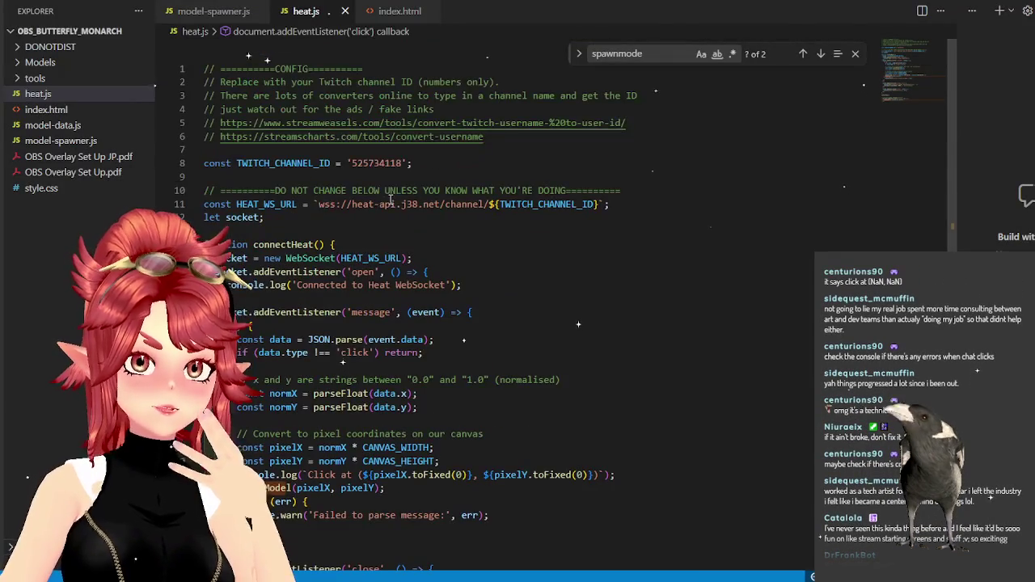
Look up the C_W canvas width constant name in model-spawner.js.
click(208, 12)
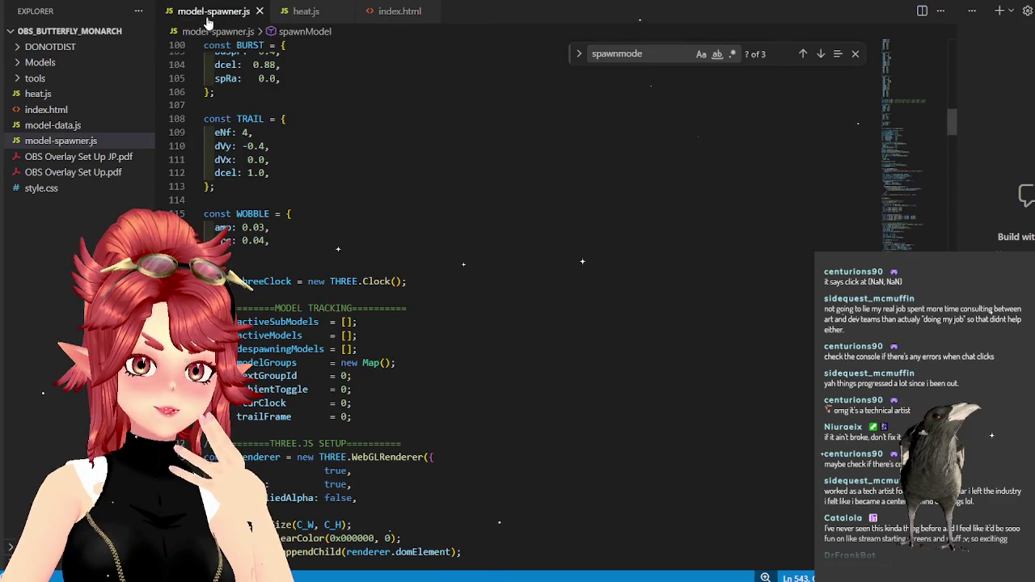
scroll(385, 133, up, 5)
scroll(399, 166, up, 5)
scroll(401, 169, up, 5)
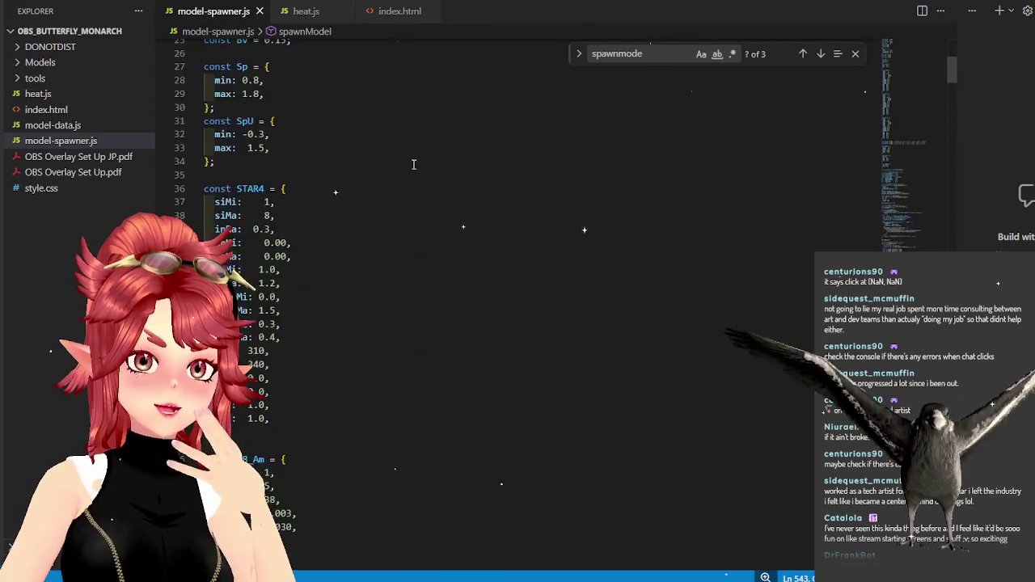
scroll(413, 167, up, 5)
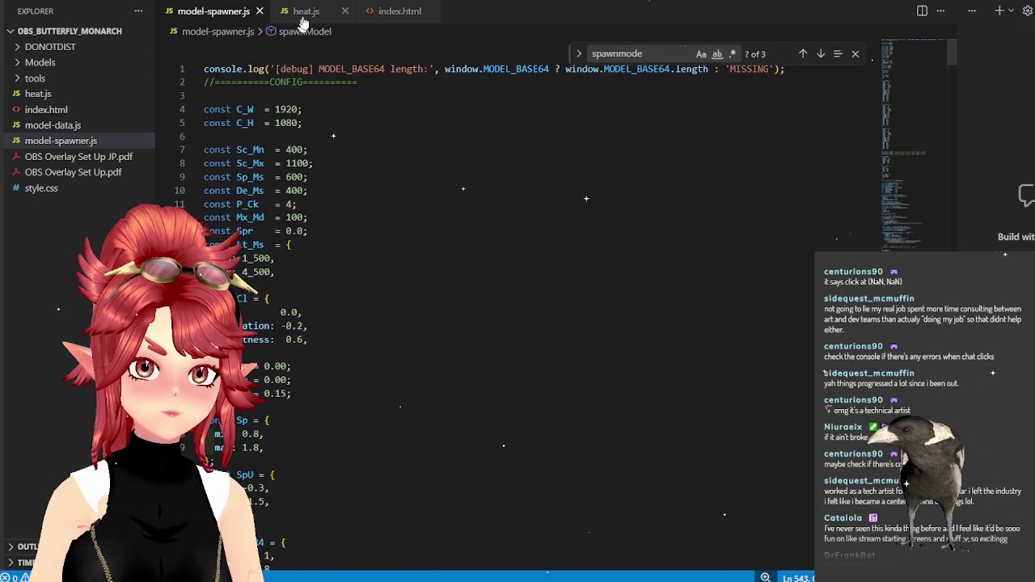
double_click(245, 109)
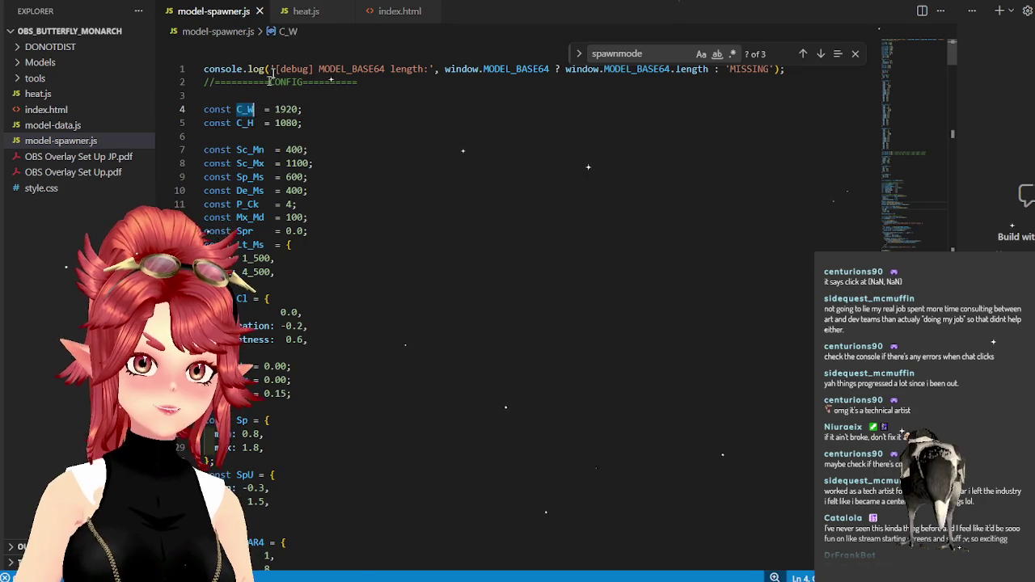
In heat.js, replace CANVAS_HEIGHT with C_H and save the file.
click(303, 11)
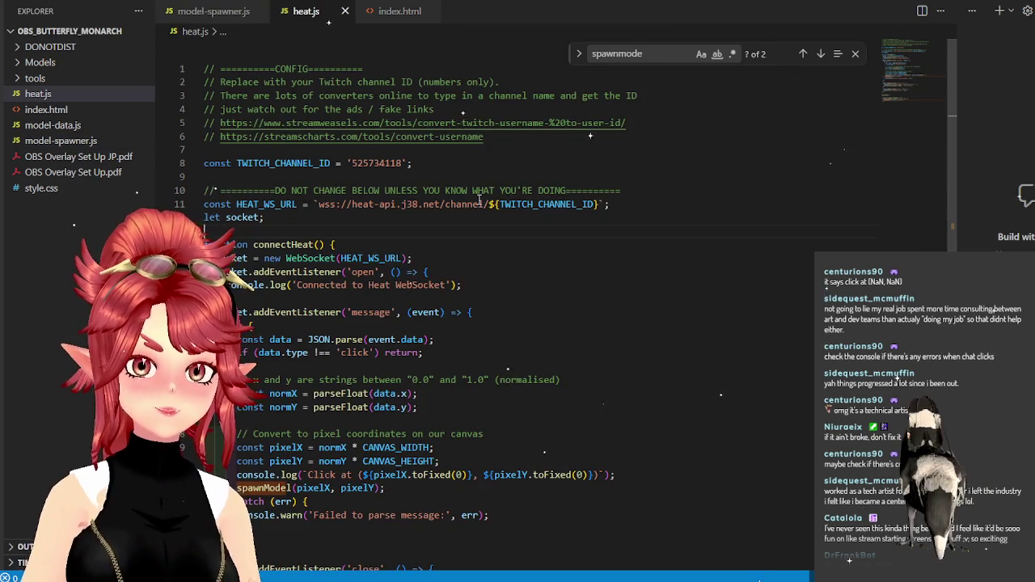
scroll(479, 198, down, 2)
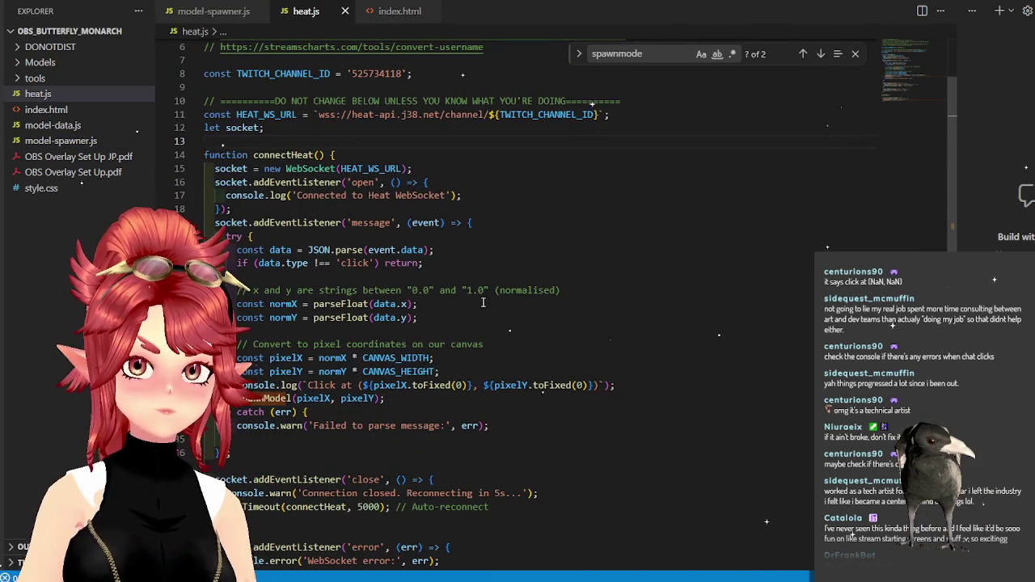
scroll(482, 303, down, 3)
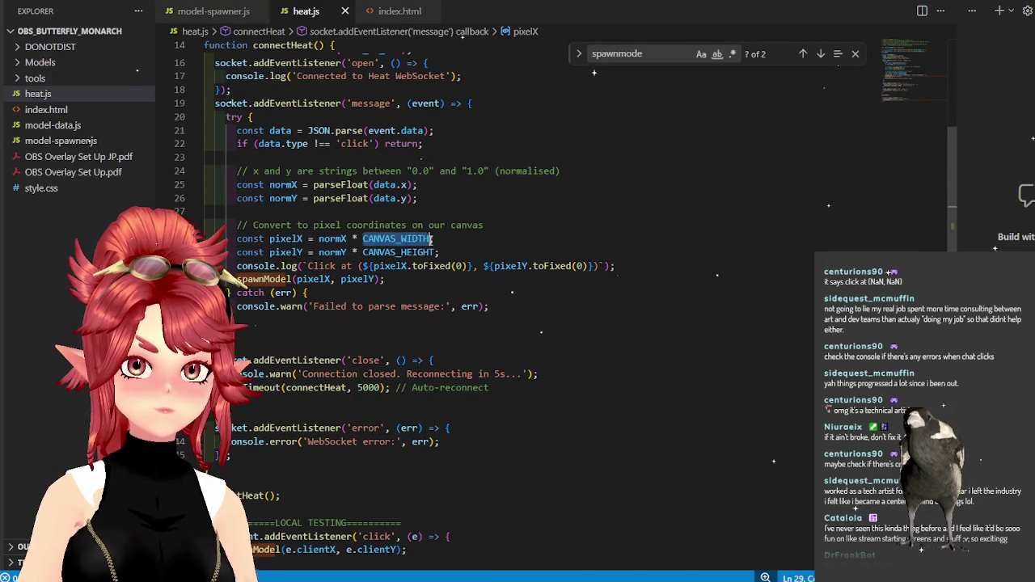
drag(398, 258, 438, 253)
text(C_H)
click(526, 340)
scroll(527, 338, down, 3)
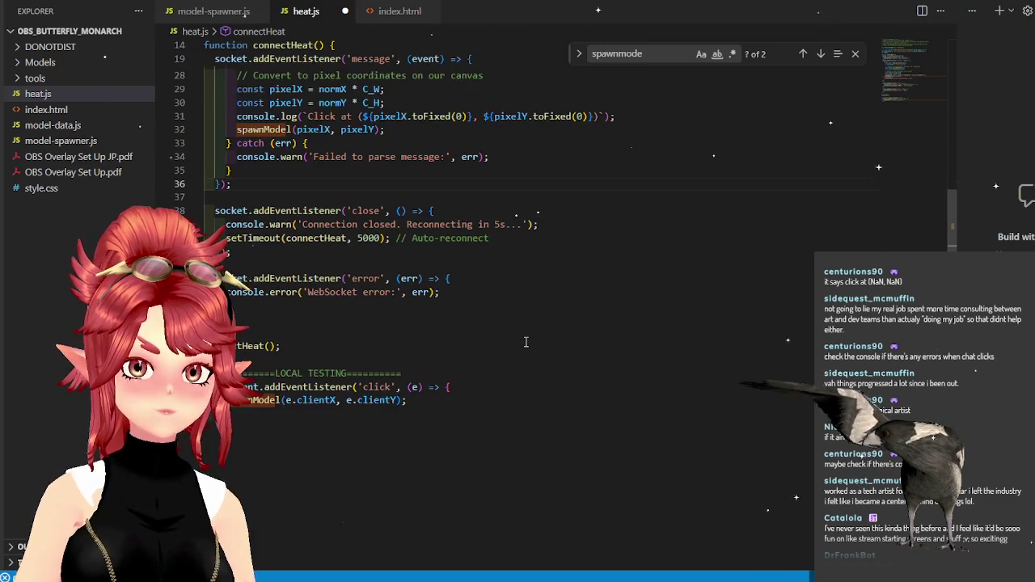
key(ctrl+s)
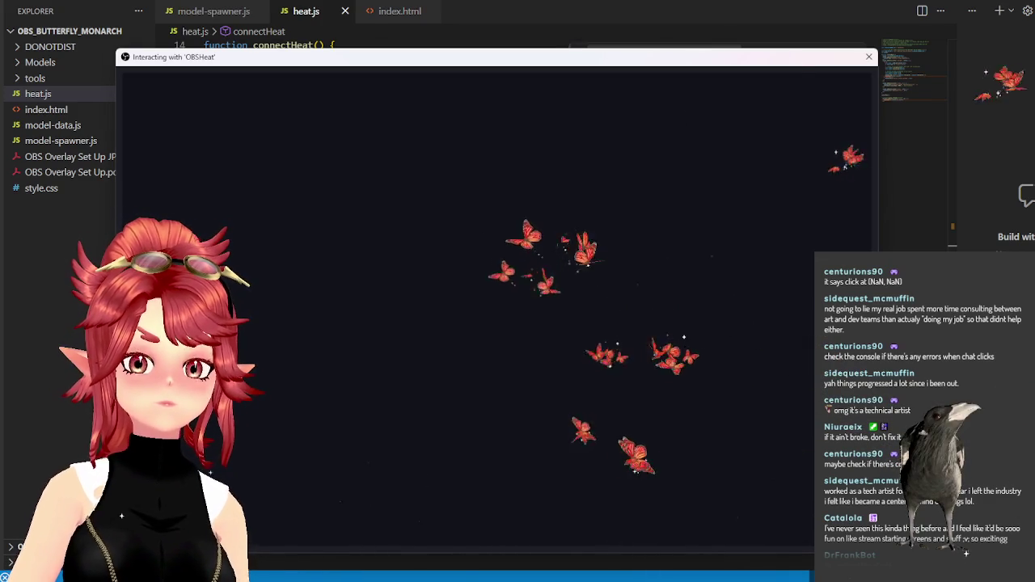
Close the OBSHeat interaction window and let chat clicks fill the overlay with monarchs.
click(868, 56)
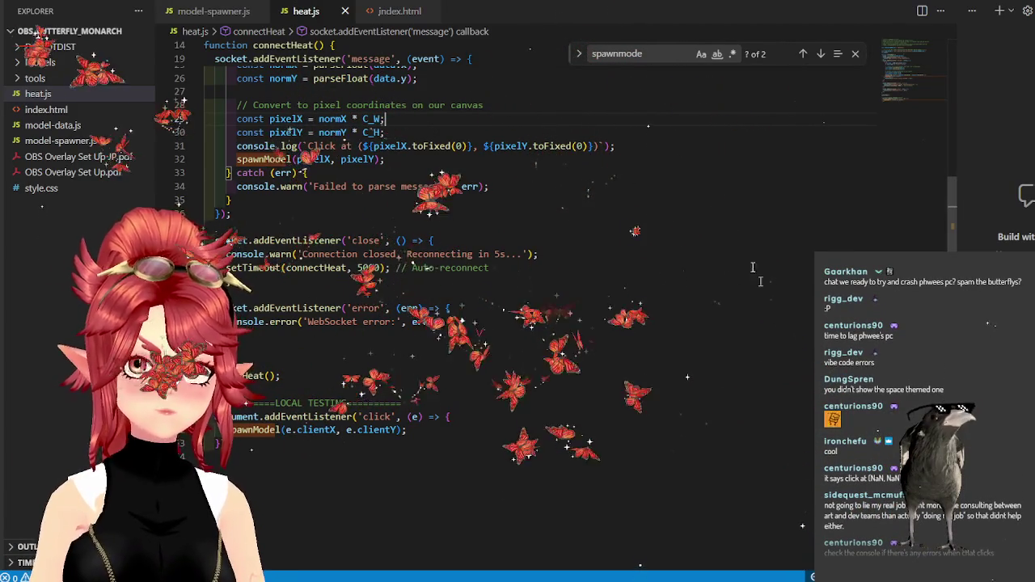
key(alt+Tab)
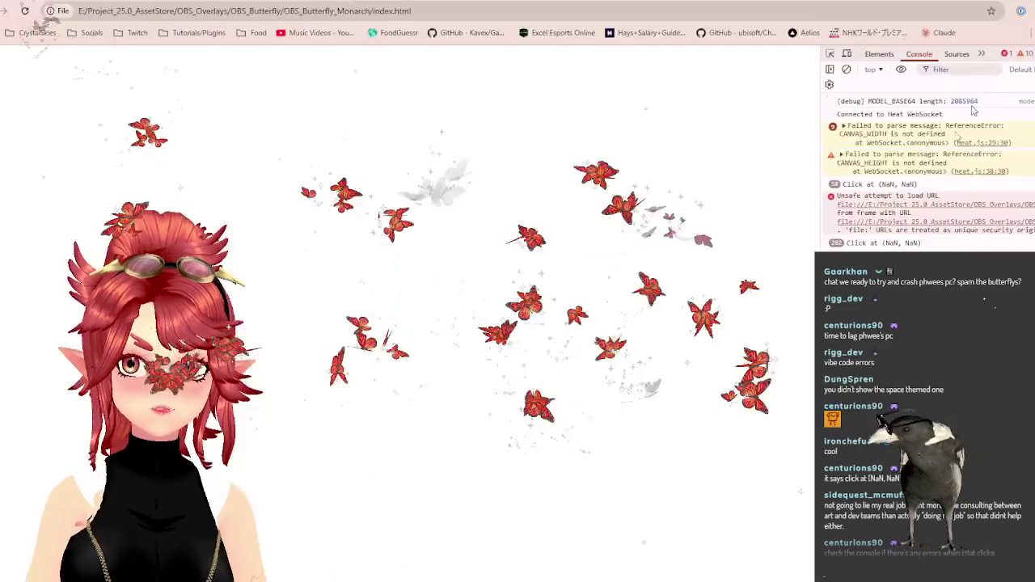
Switch to Blender, close the project folder window, and open Task Manager to check resource usage.
key(alt+Tab)
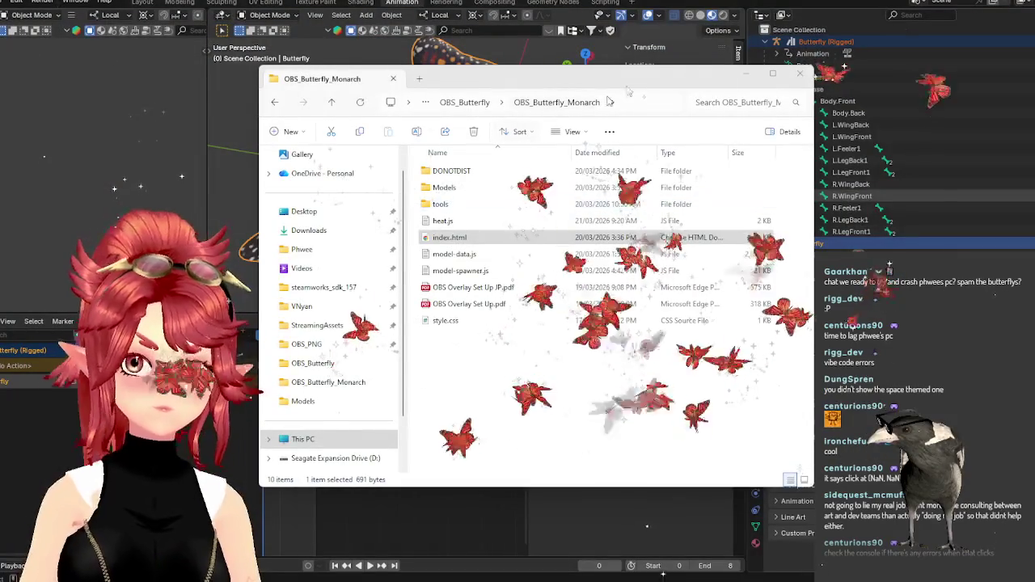
key(alt+F4)
key(alt+F4)
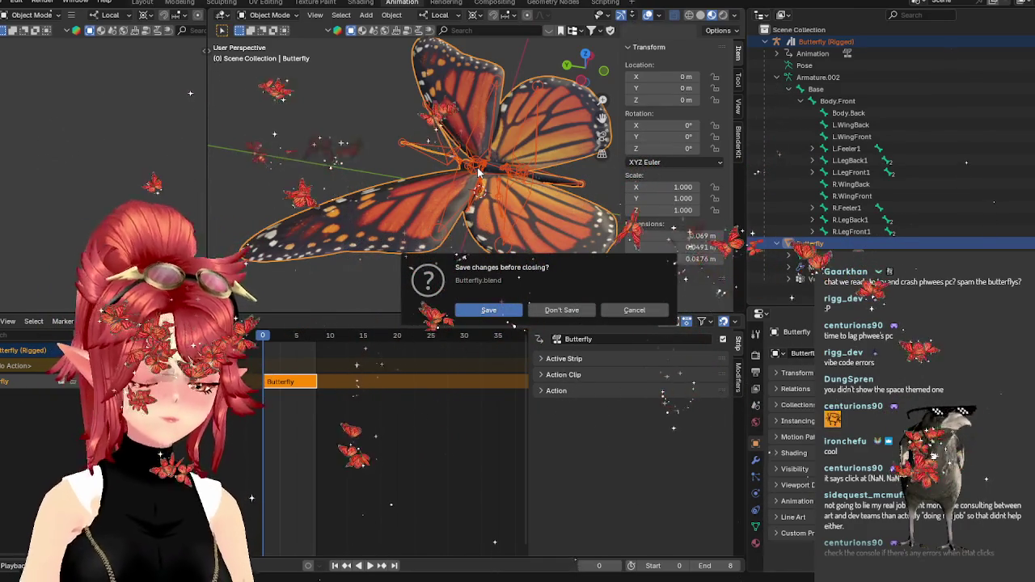
key(ctrl+shift+Escape)
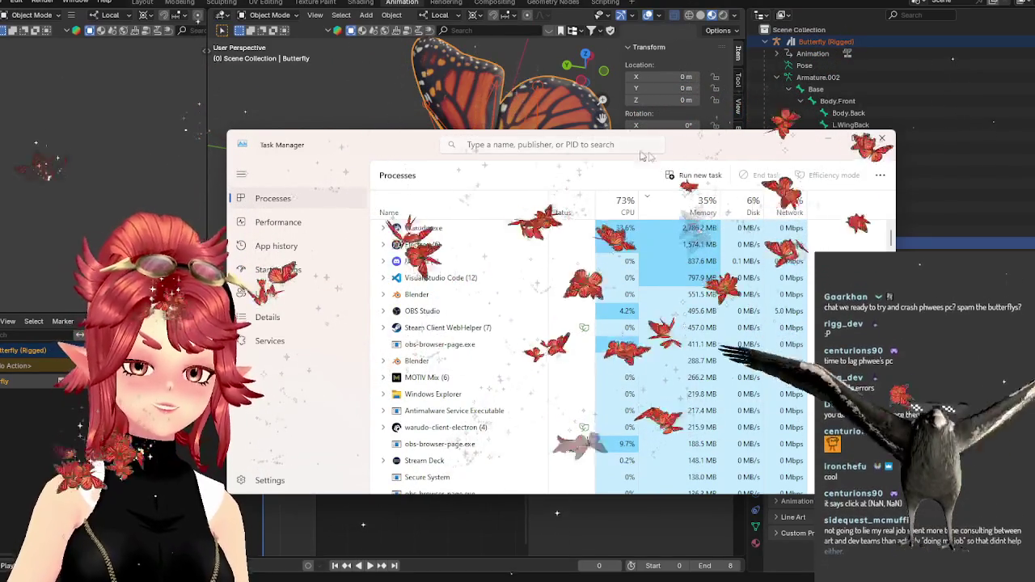
drag(719, 154, 658, 124)
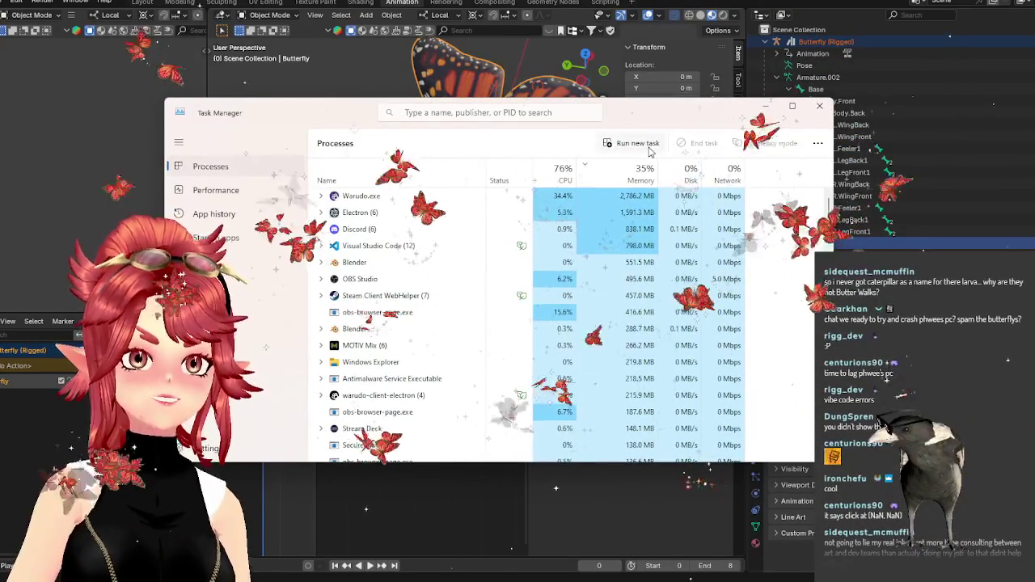
drag(574, 107, 588, 100)
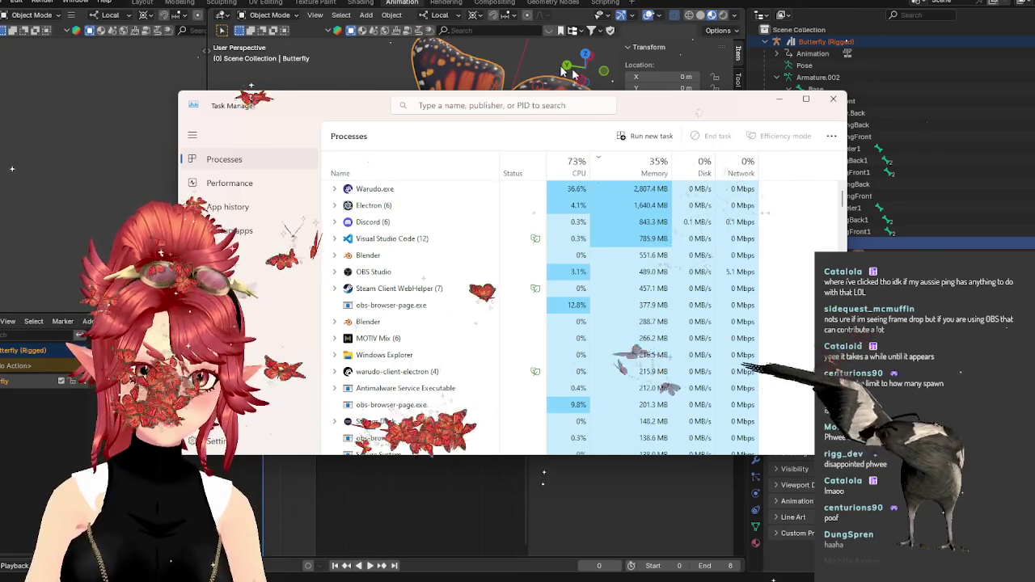
click(833, 99)
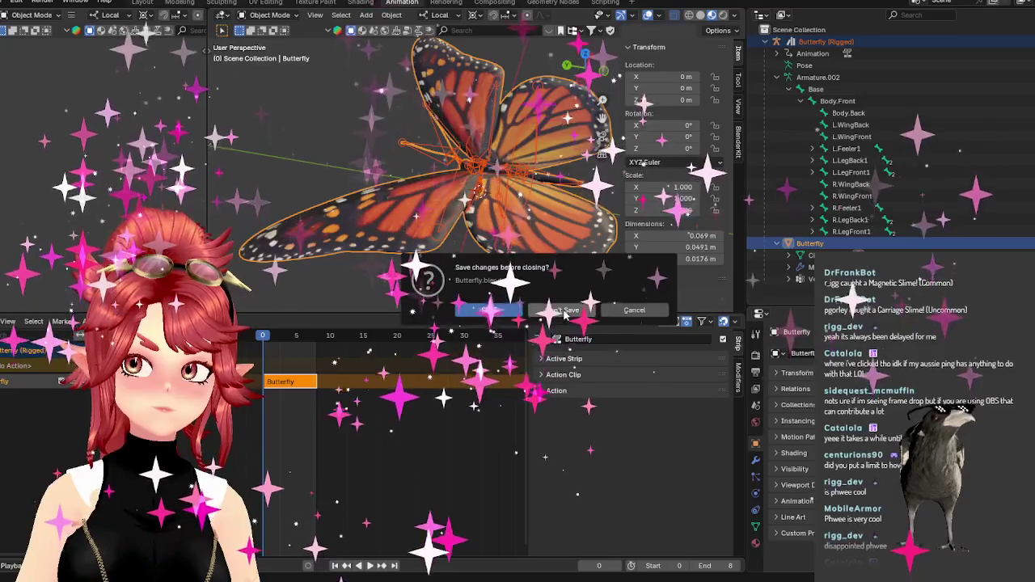
Close Butterfly.blend choosing Don't Save at the unsaved-changes prompt.
click(562, 310)
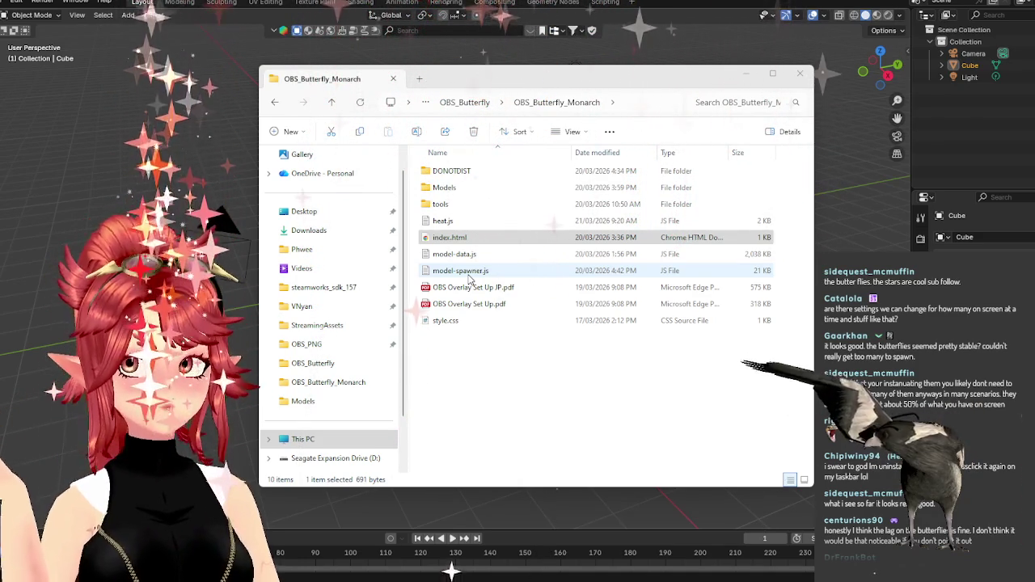
Open model-spawner.js from the OBS_Butterfly_Monarch folder in VS Code.
double_click(468, 273)
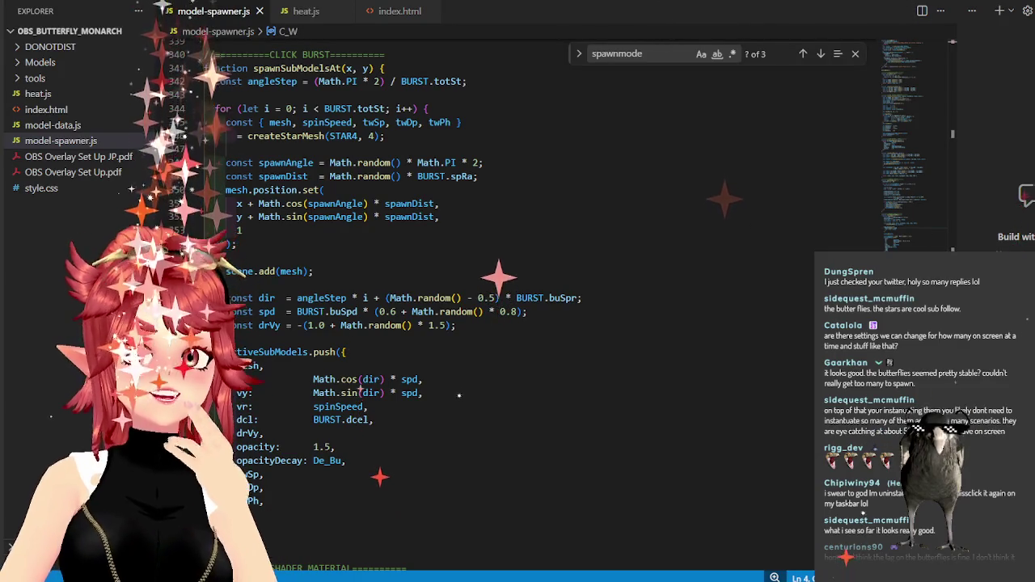
Review model-spawner.js from the click-burst spawn code to the star material section.
scroll(459, 380, down, 1)
scroll(459, 380, up, 2)
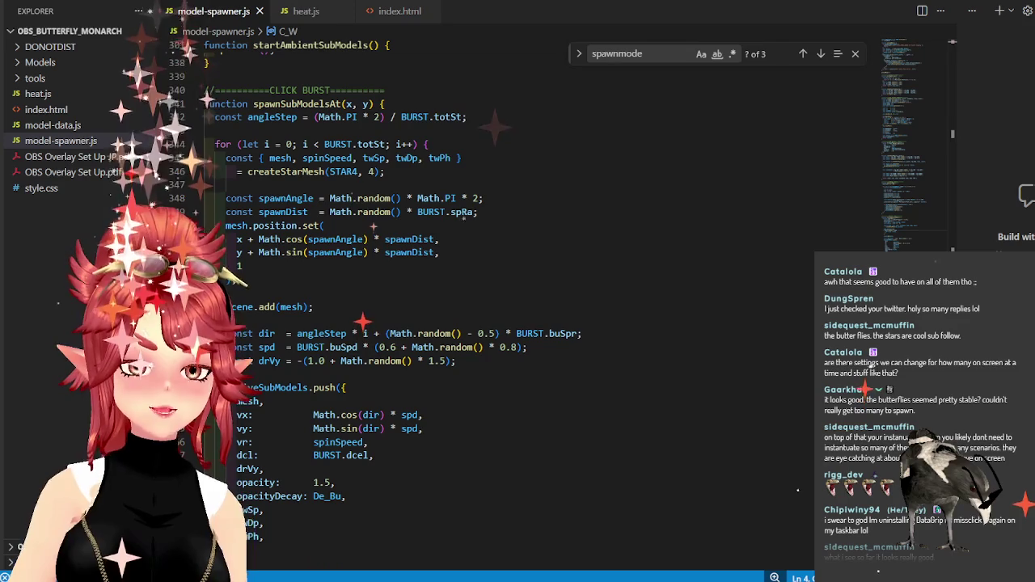
scroll(460, 324, down, 2)
scroll(460, 323, down, 1)
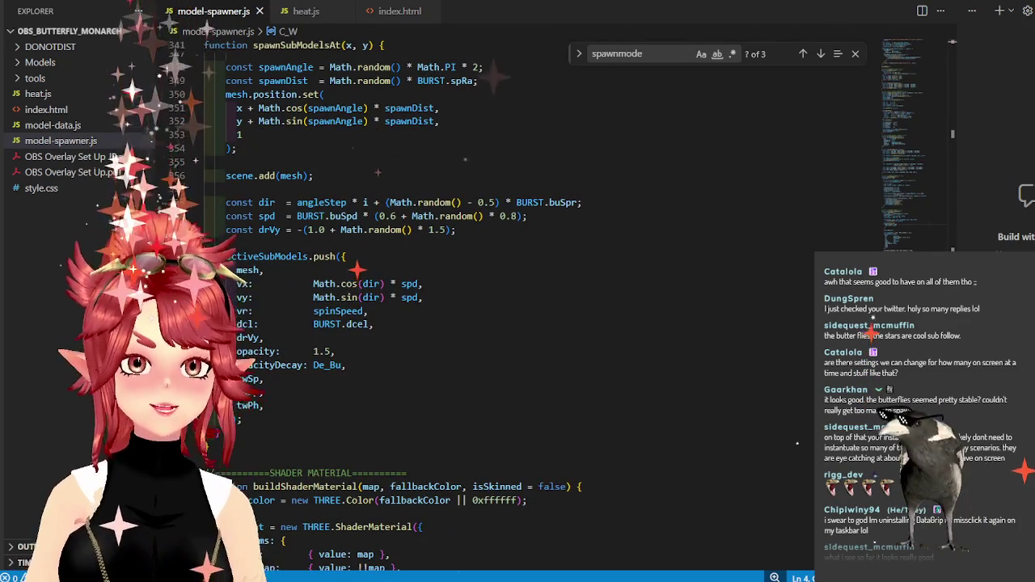
scroll(459, 324, down, 1)
scroll(459, 324, down, 8)
scroll(459, 324, up, 1)
scroll(460, 324, down, 1)
scroll(959, 232, down, 3)
scroll(958, 232, up, 20)
scroll(958, 233, up, 13)
scroll(958, 232, up, 13)
drag(959, 224, 955, 212)
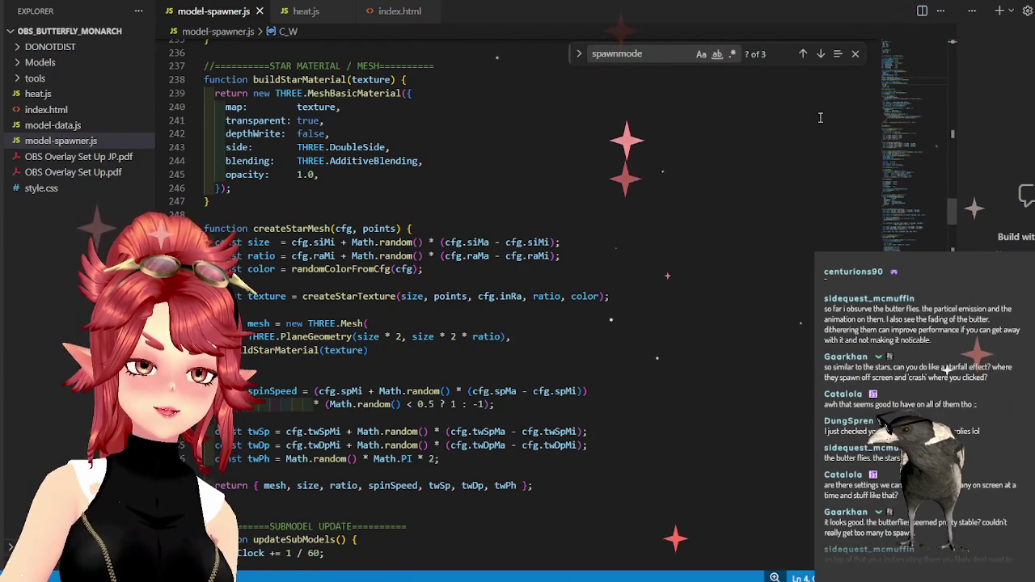
key(alt+Tab)
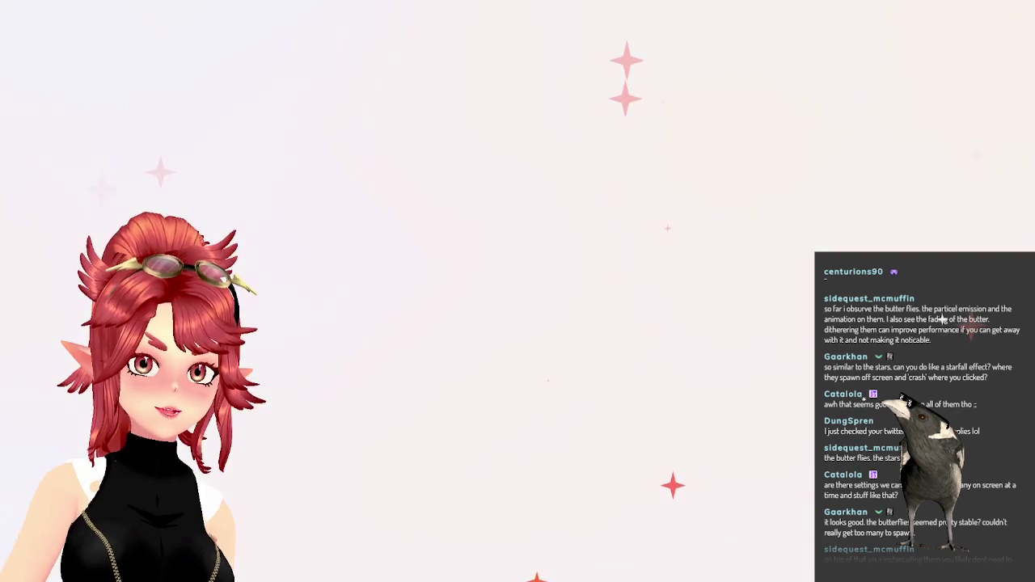
Go to the saved VGen profile from the Socials bookmarks and open its Shop tab.
click(91, 33)
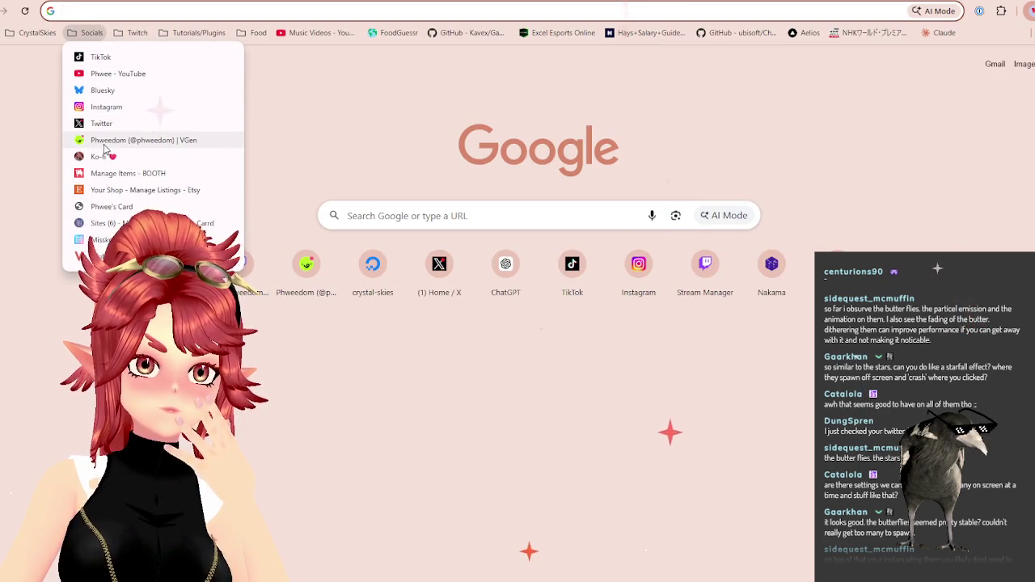
click(106, 144)
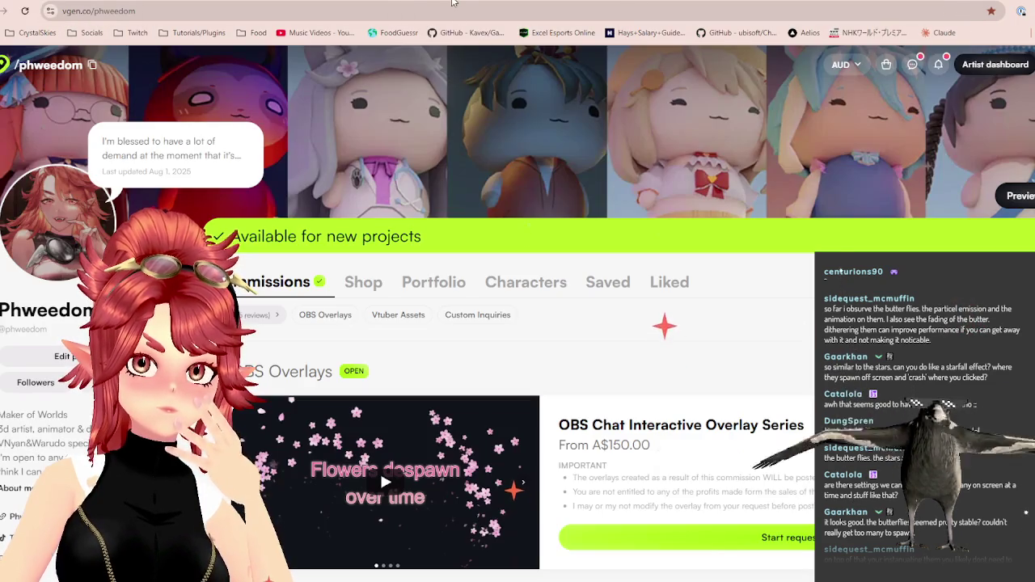
click(363, 281)
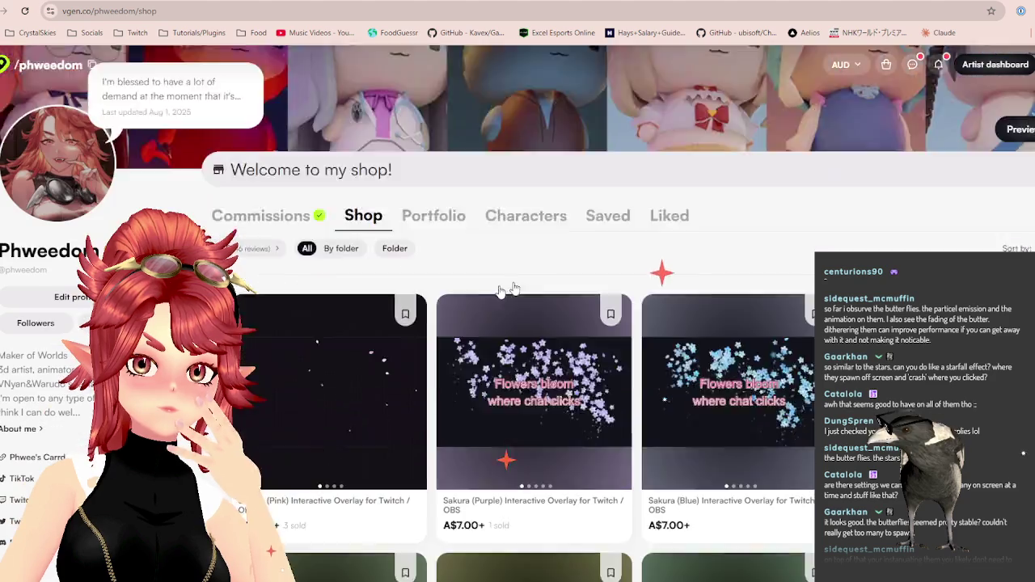
Browse the Sakura, star, bubble and heart overlay listings, then return to the code.
scroll(498, 287, down, 4)
scroll(477, 270, down, 2)
scroll(477, 270, down, 1)
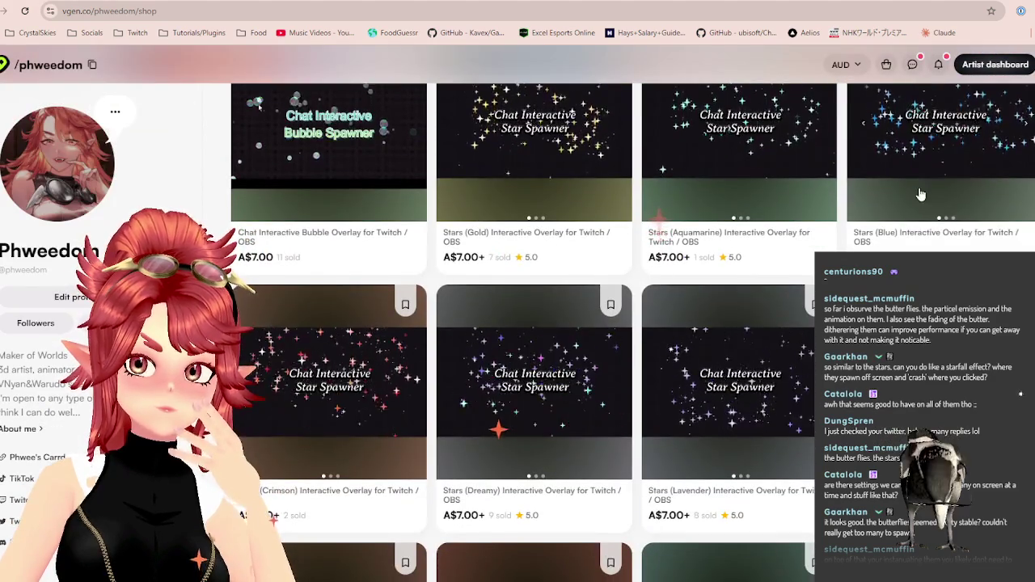
scroll(702, 557, down, 4)
scroll(417, 360, down, 2)
scroll(416, 293, down, 1)
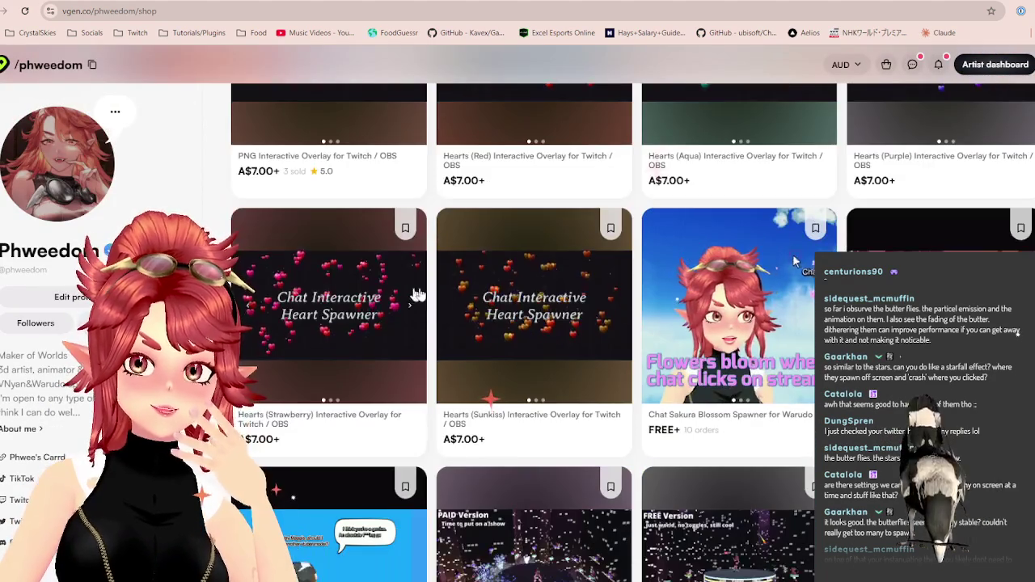
scroll(537, 307, up, 3)
scroll(540, 309, up, 3)
scroll(540, 311, up, 2)
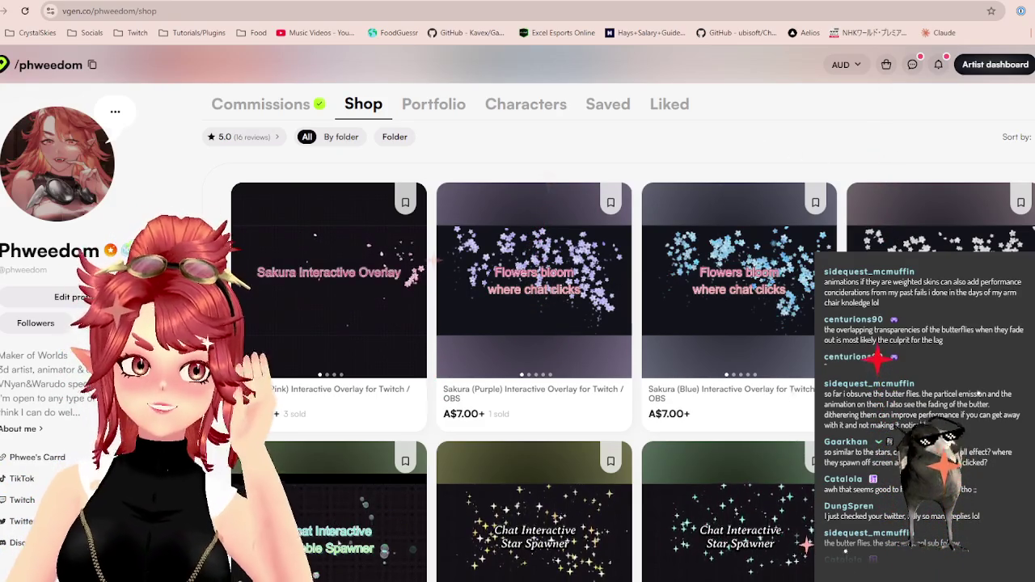
key(alt+Tab)
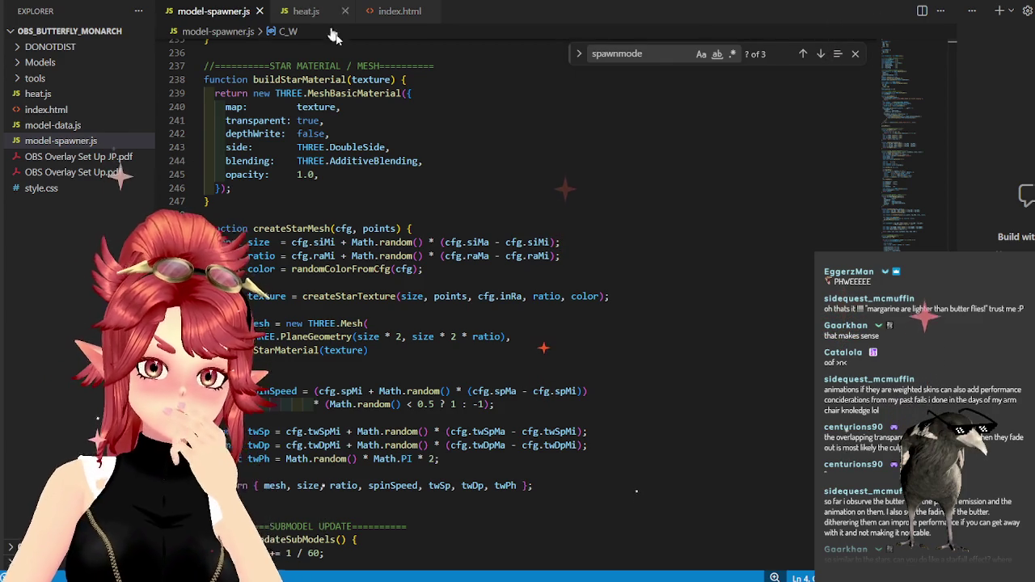
scroll(428, 154, down, 2)
scroll(519, 266, up, 5)
scroll(519, 266, up, 4)
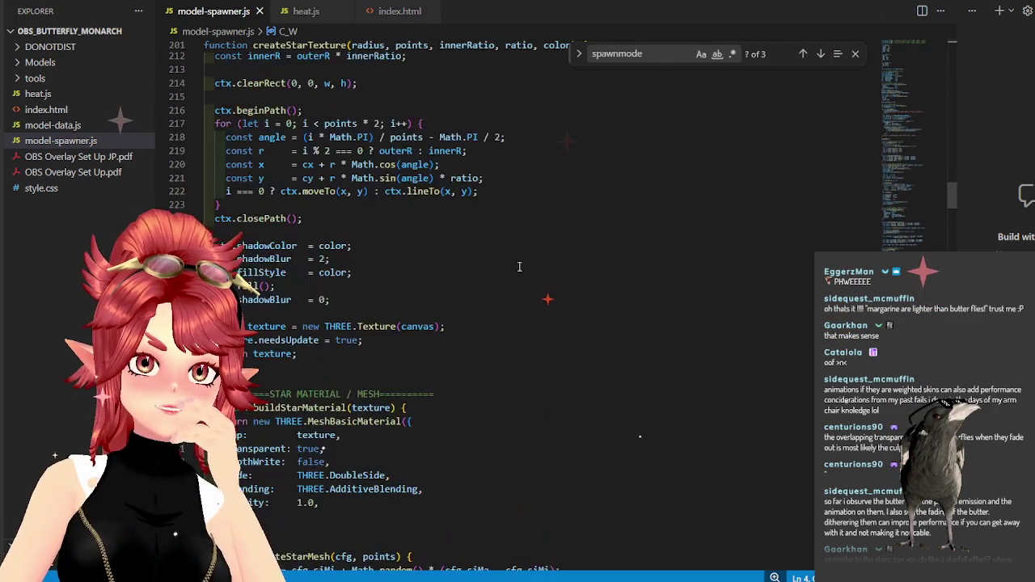
scroll(519, 266, up, 6)
scroll(519, 266, up, 6)
scroll(519, 266, up, 9)
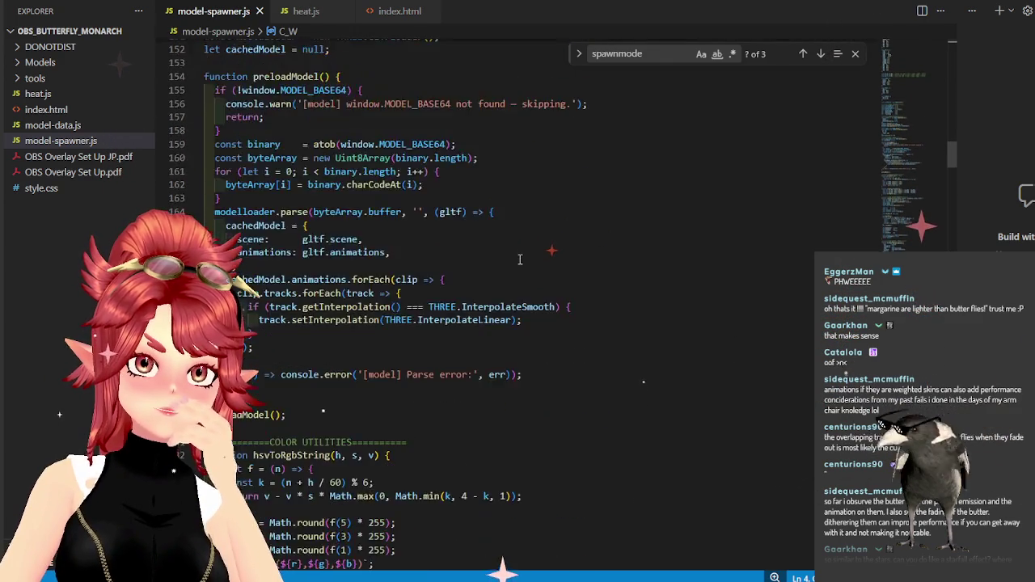
scroll(519, 263, up, 4)
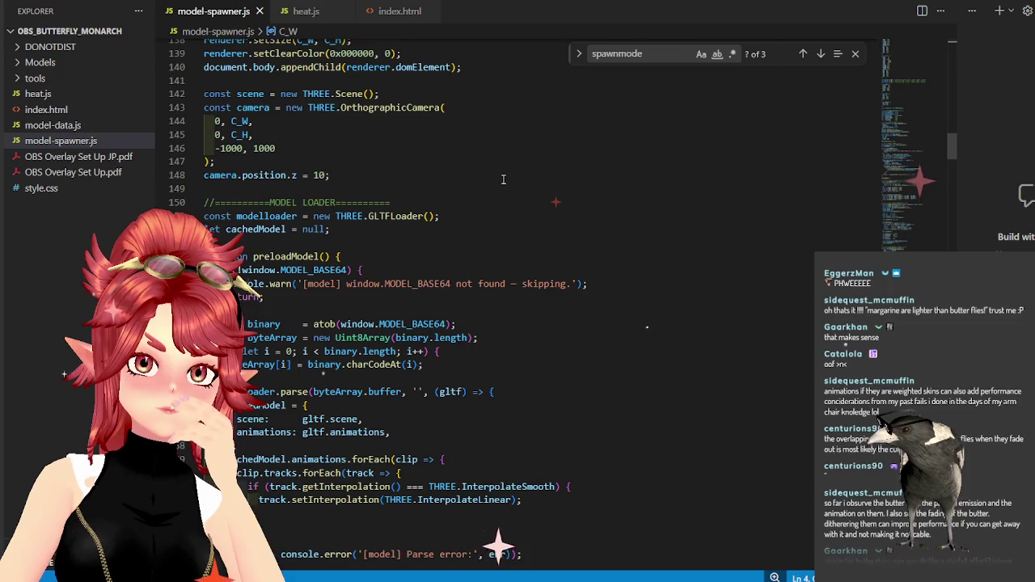
scroll(520, 258, up, 3)
scroll(513, 227, up, 2)
scroll(503, 179, up, 3)
scroll(503, 180, up, 1)
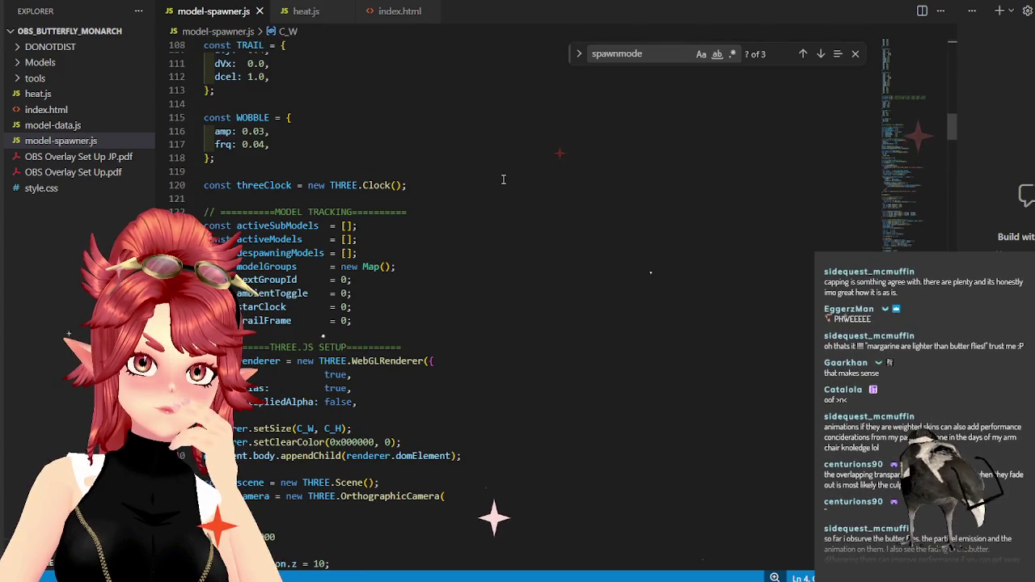
drag(953, 122, 954, 138)
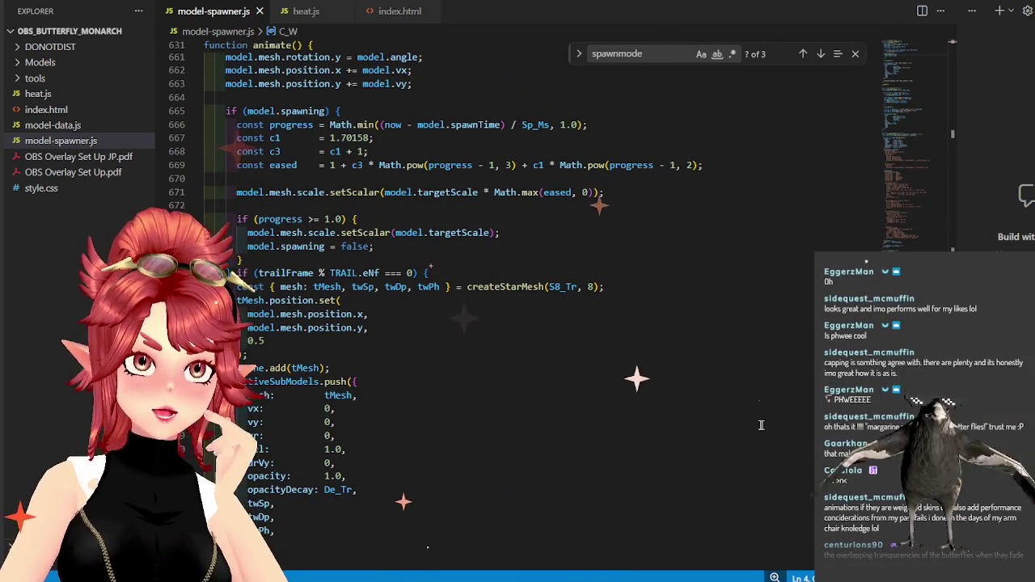
scroll(693, 427, up, 3)
scroll(727, 432, up, 5)
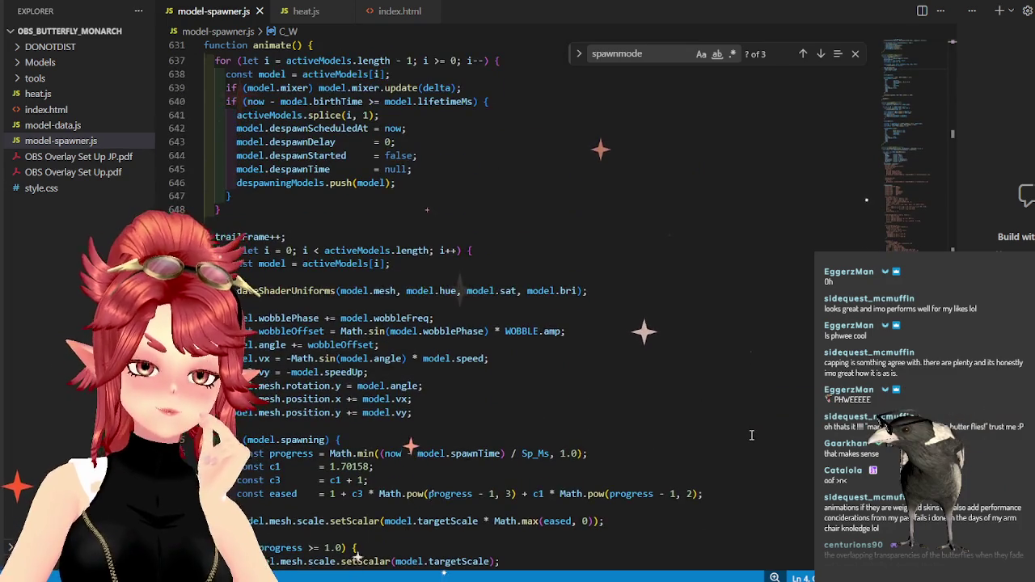
scroll(751, 435, up, 2)
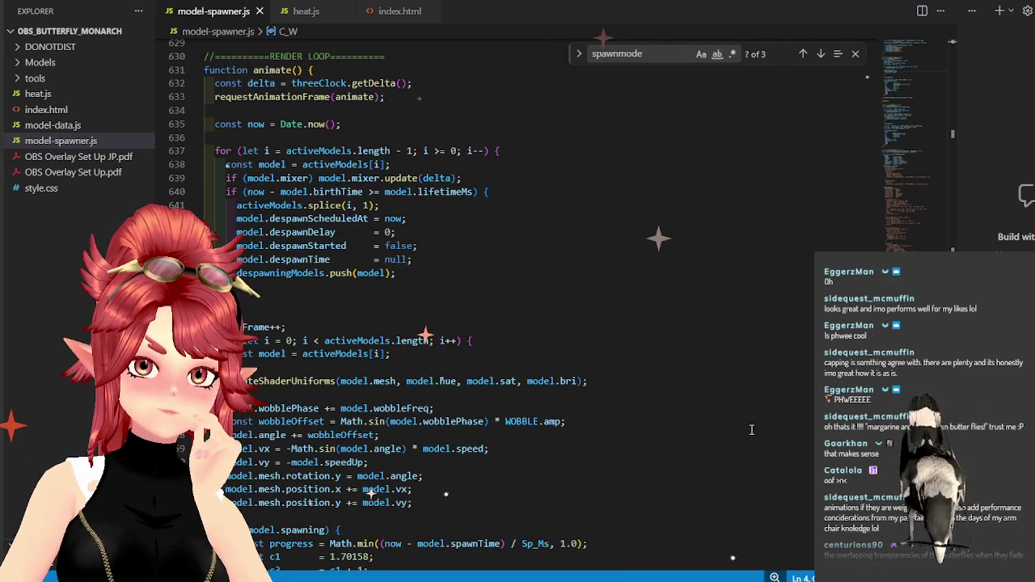
scroll(751, 430, down, 4)
scroll(750, 430, down, 3)
scroll(750, 429, down, 2)
scroll(750, 427, down, 2)
scroll(749, 426, down, 3)
scroll(751, 425, down, 2)
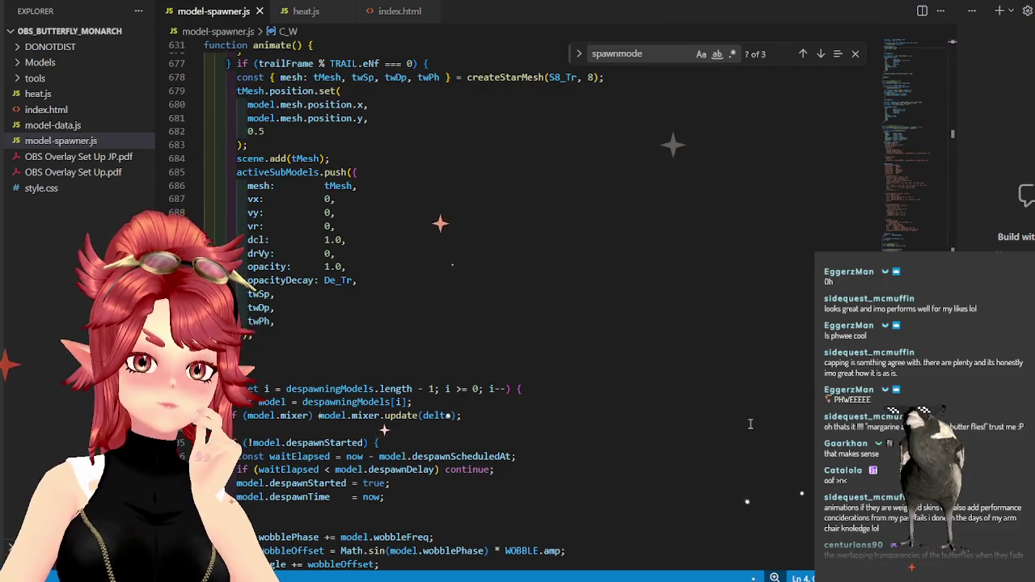
scroll(749, 423, down, 2)
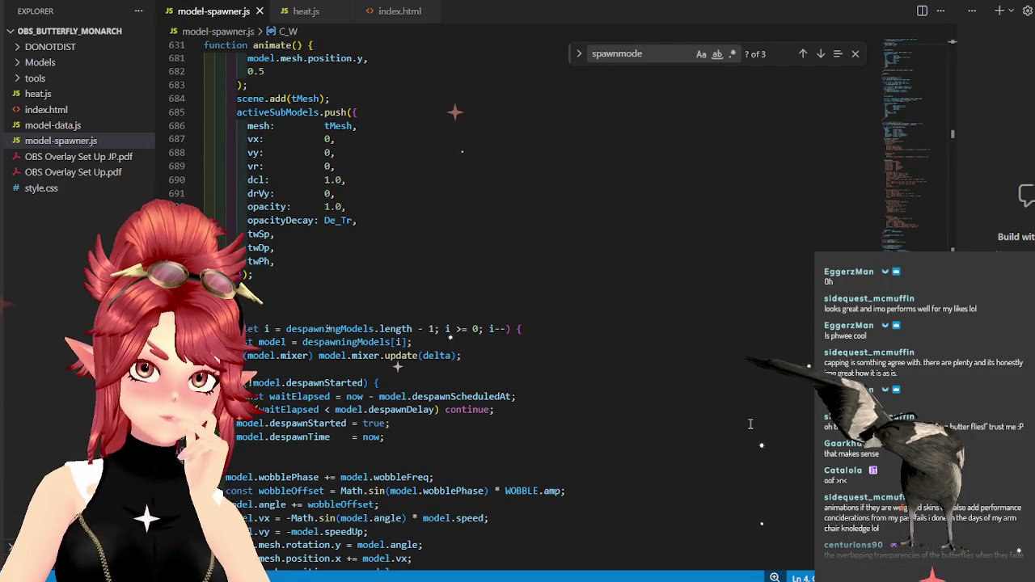
scroll(750, 424, down, 1)
scroll(749, 423, down, 2)
scroll(748, 424, down, 2)
scroll(749, 424, down, 3)
scroll(749, 424, up, 4)
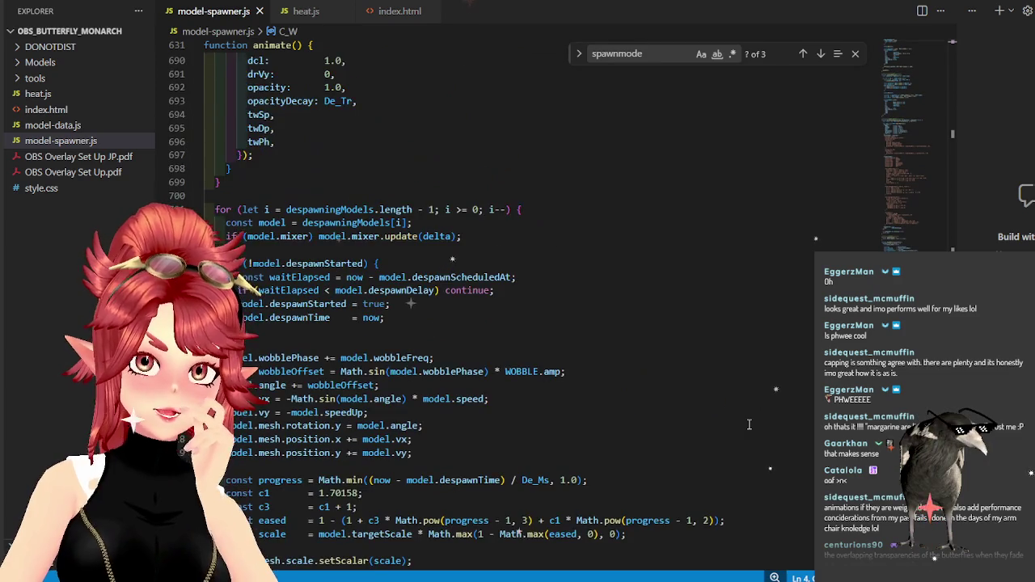
scroll(749, 423, up, 1)
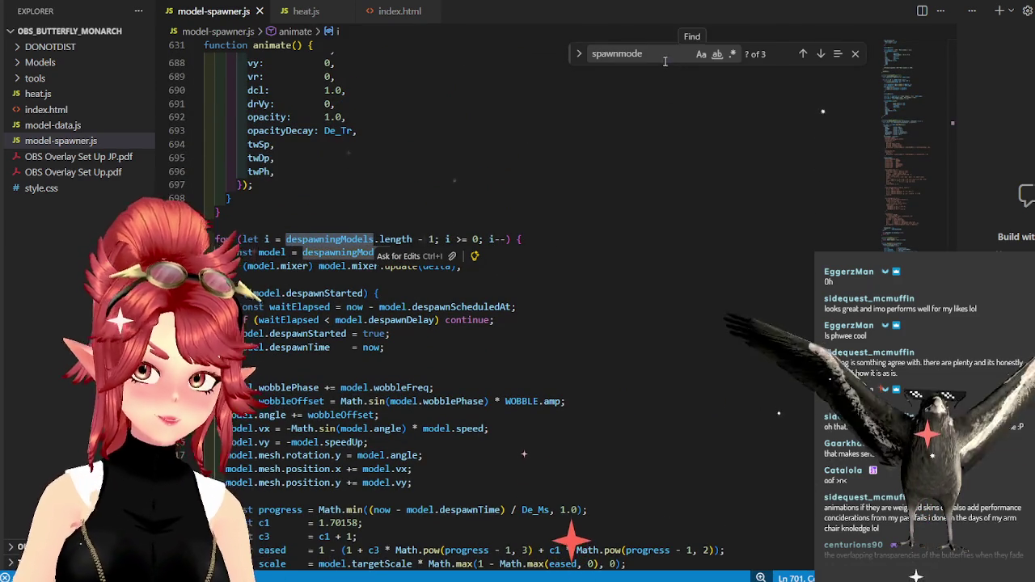
Search model-spawner.js for despawningModels and step back to where models are queued for despawning.
key(ctrl+f)
key(Return)
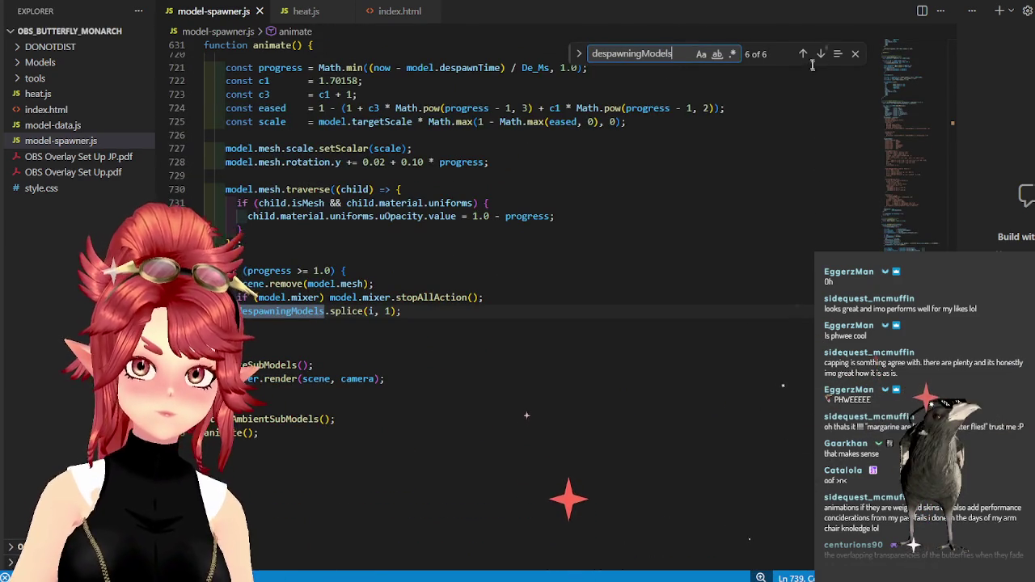
click(801, 54)
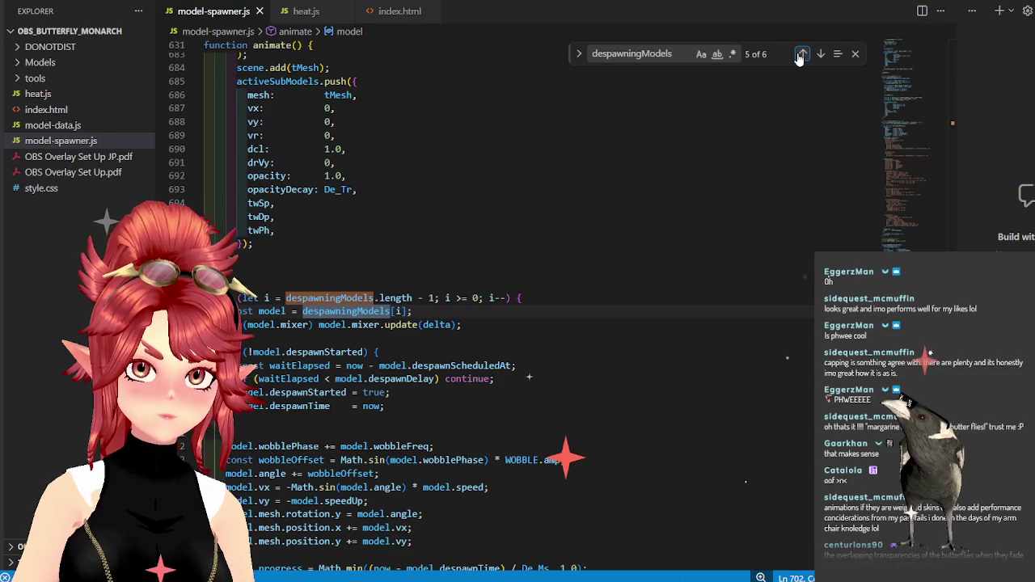
click(801, 54)
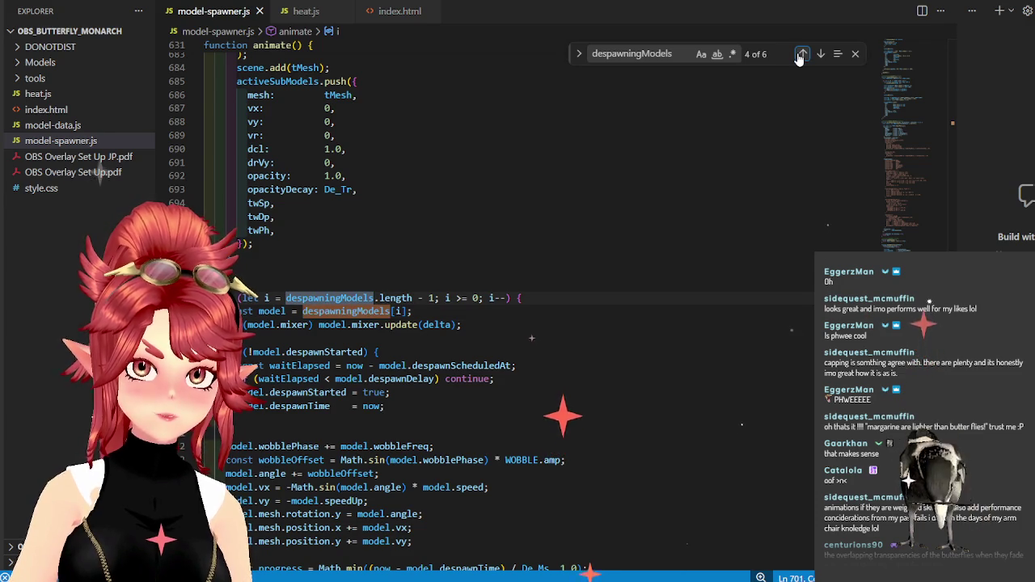
click(800, 54)
Examine the despawningModels push line and the lifetimeMs expiry check.
drag(362, 322, 239, 311)
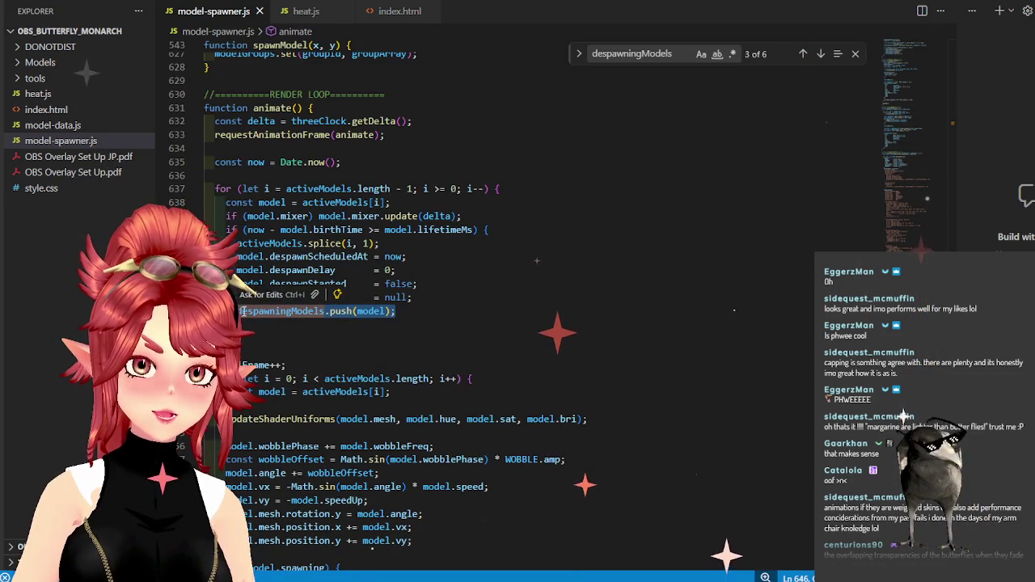
click(411, 320)
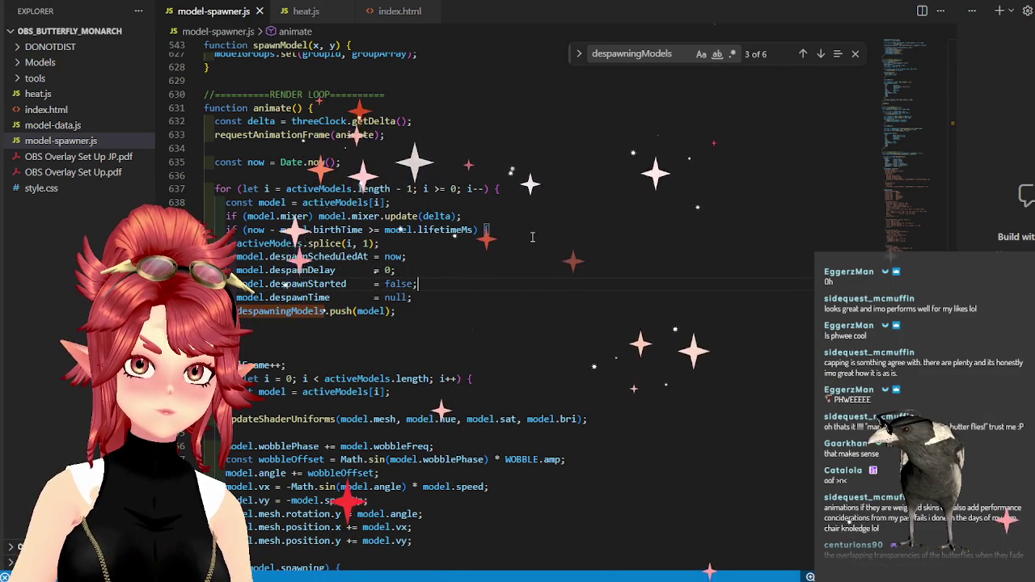
drag(418, 230, 471, 230)
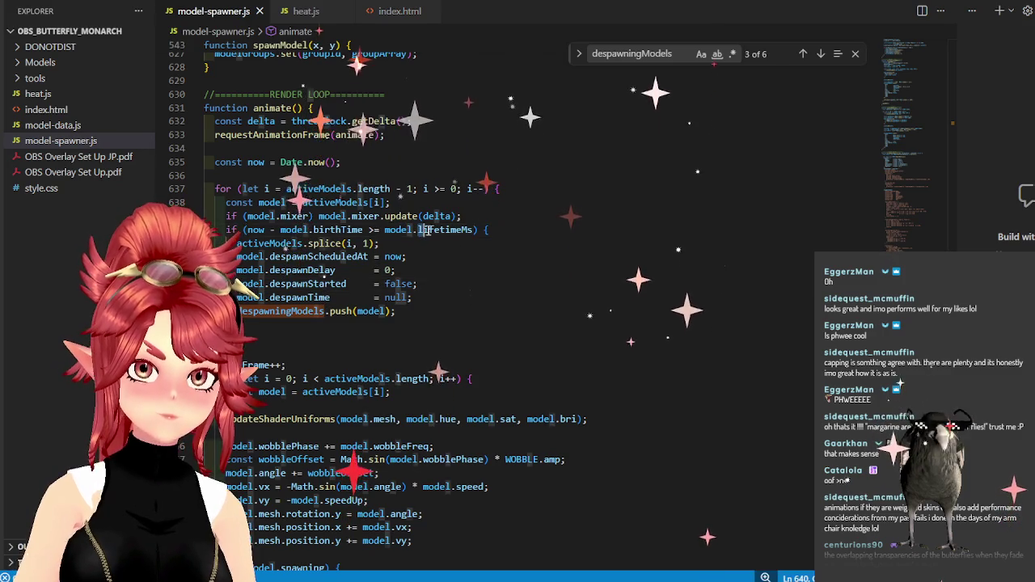
click(296, 229)
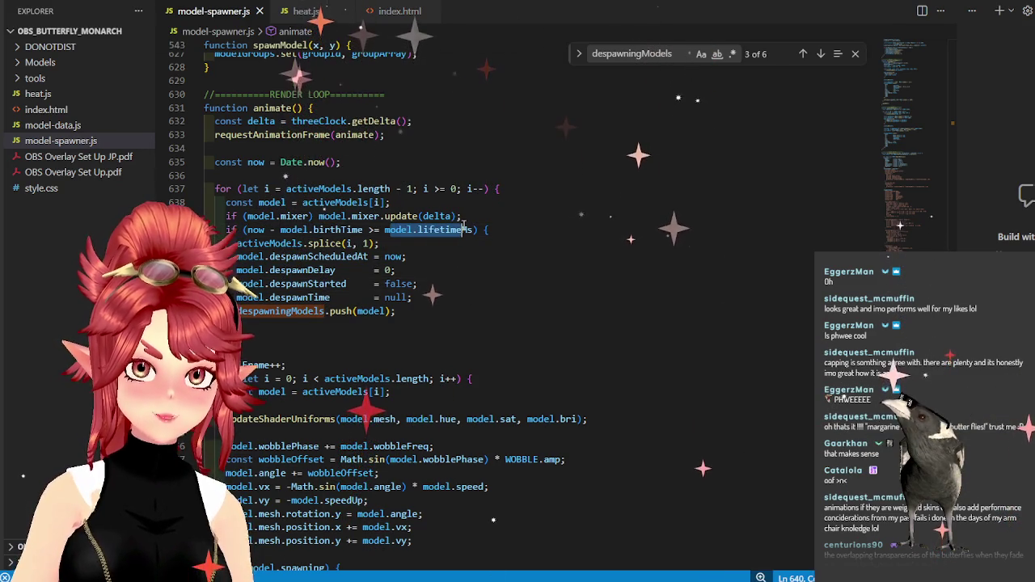
double_click(337, 243)
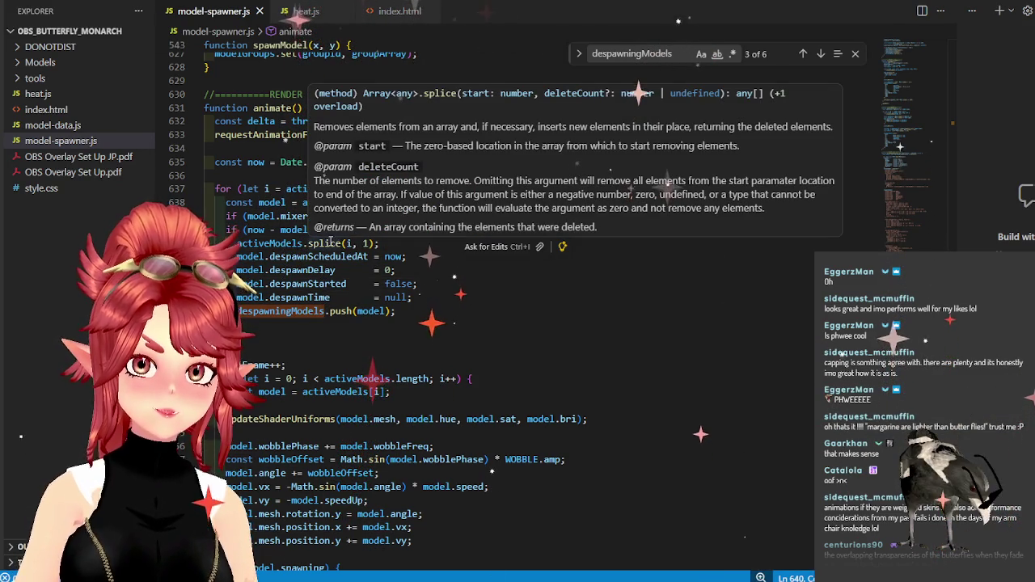
click(448, 318)
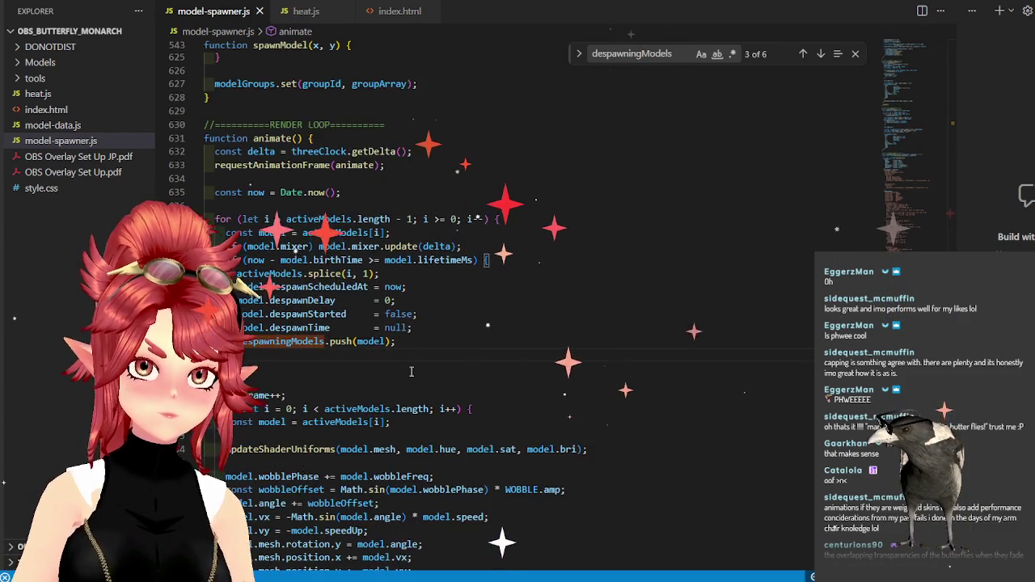
Scroll up to inspect spawnModel's speedUp property, then switch to Blender.
scroll(404, 323, up, 2)
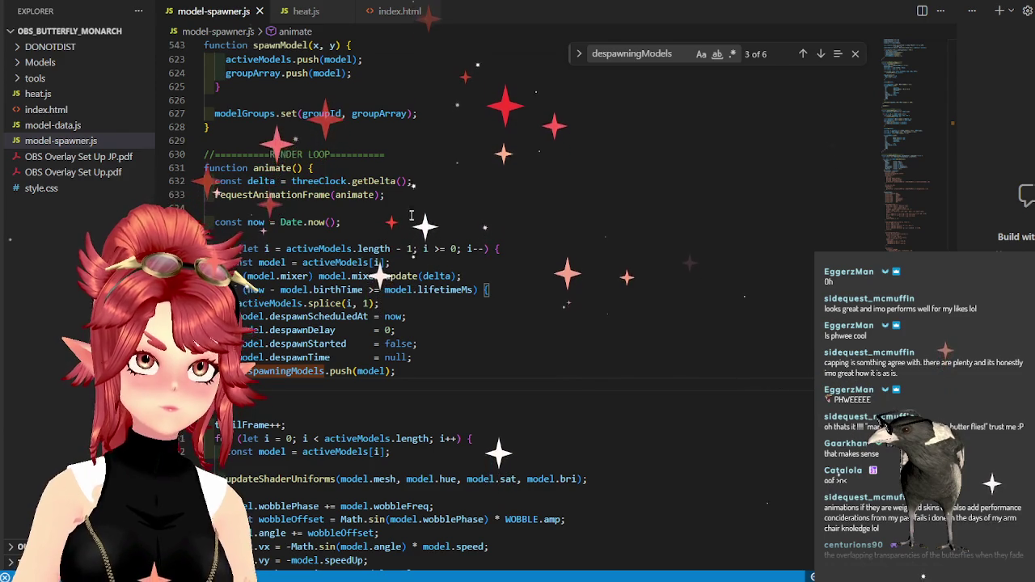
scroll(485, 251, up, 2)
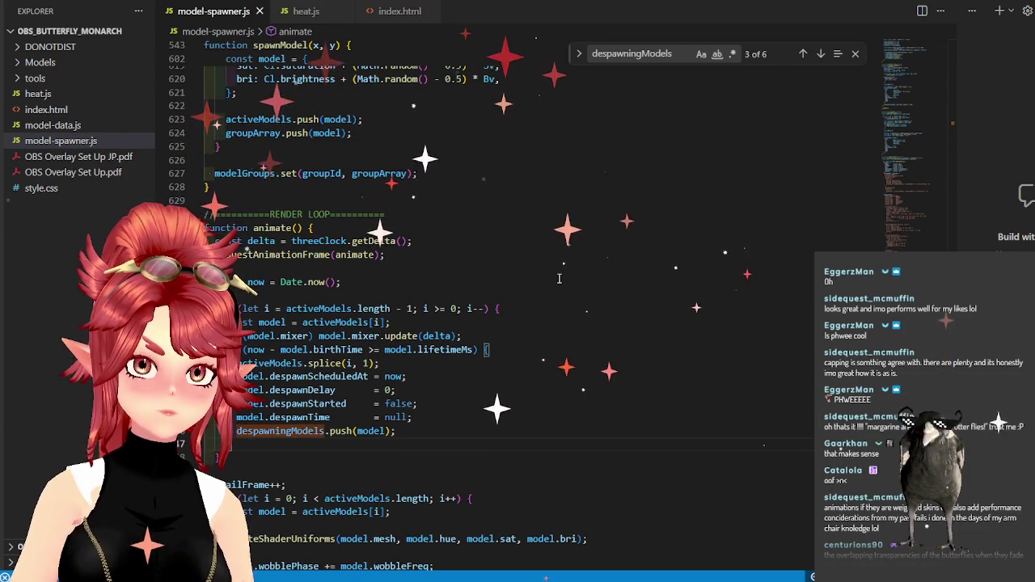
scroll(559, 278, up, 2)
scroll(559, 277, up, 3)
scroll(559, 275, up, 2)
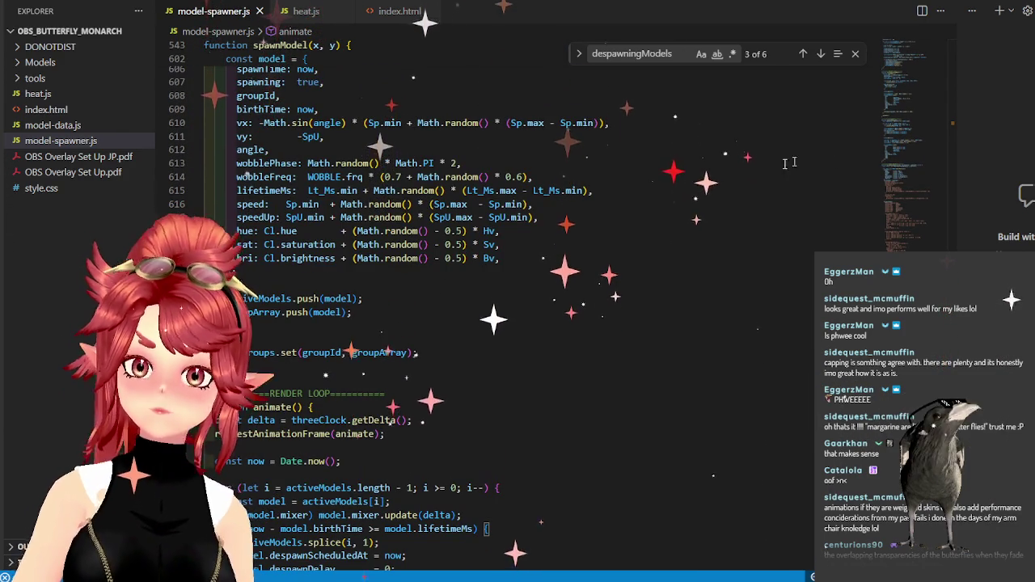
click(544, 217)
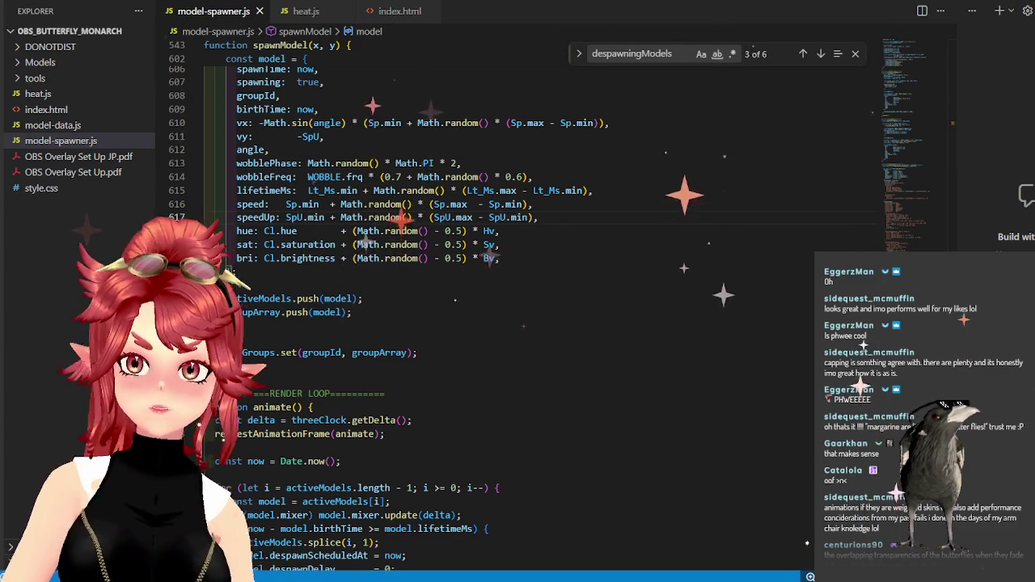
key(alt+Tab)
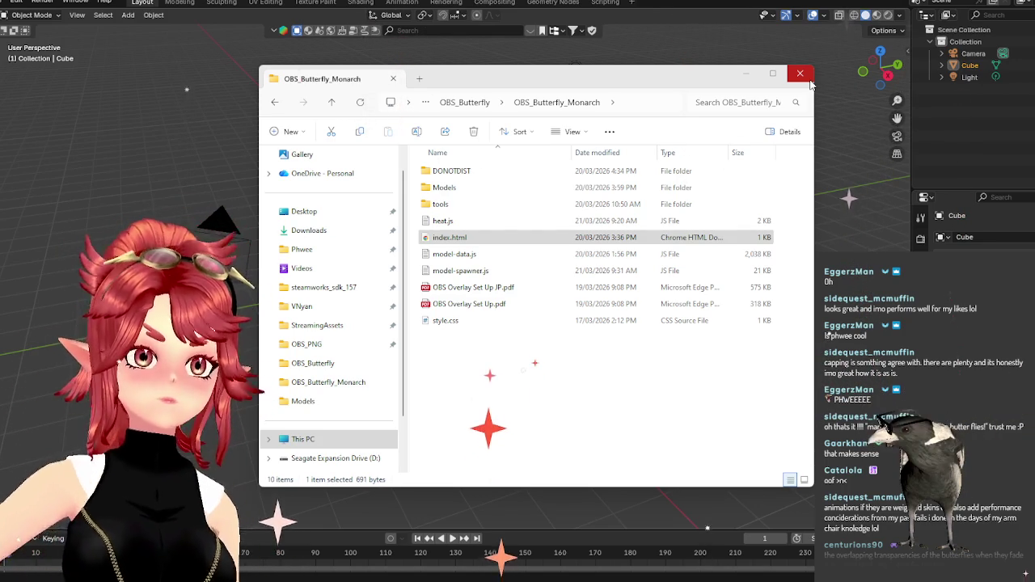
Close File Explorer, dismiss the Blender splash screen, and orbit and zoom around the default cube.
click(810, 81)
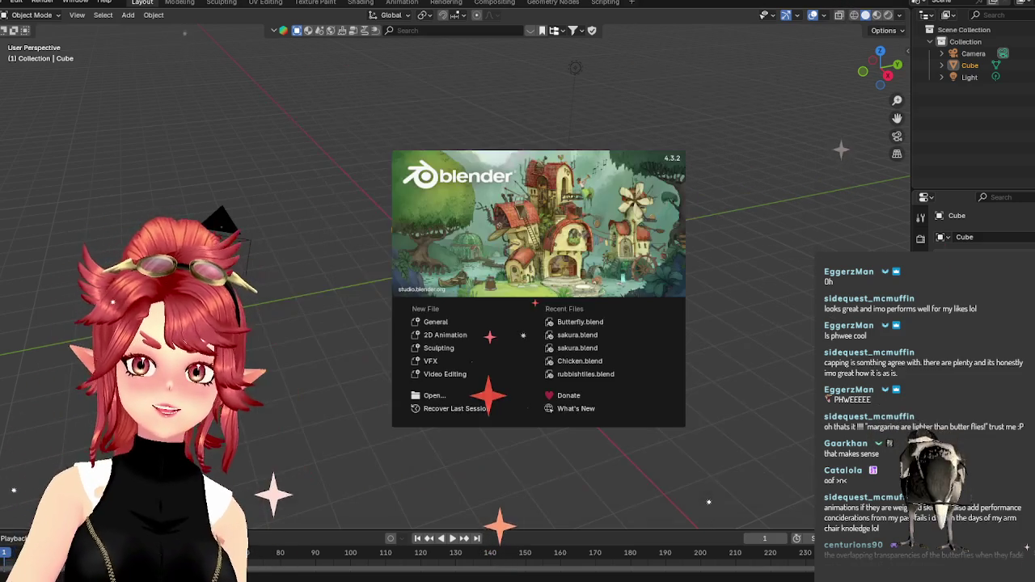
key(Escape)
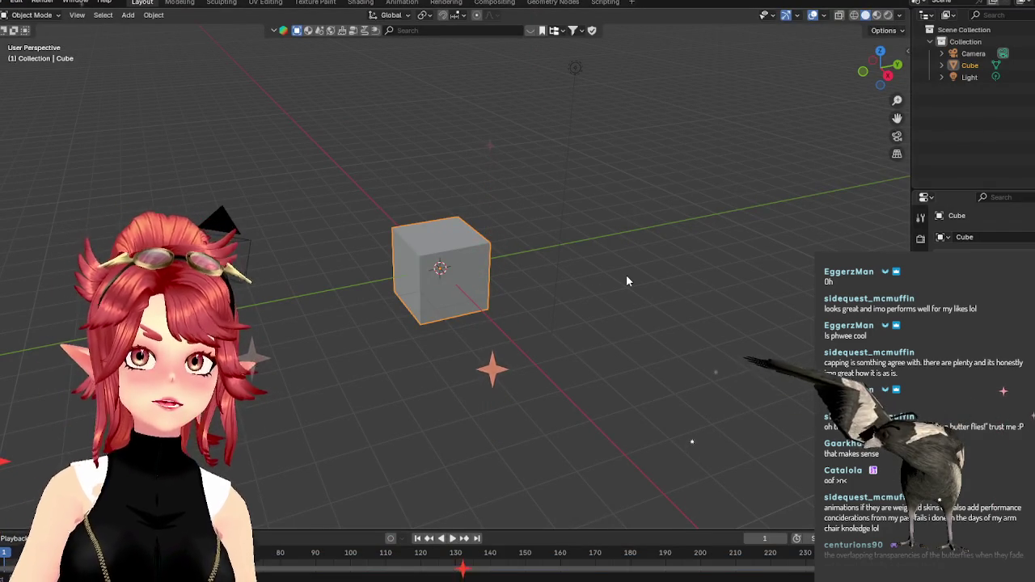
mouse_move(626, 281)
middle_down()
mouse_move(421, 348)
mouse_move(273, 326)
middle_up()
mouse_move(364, 324)
middle_down()
mouse_move(416, 305)
mouse_move(413, 351)
mouse_move(320, 348)
mouse_move(339, 307)
middle_up()
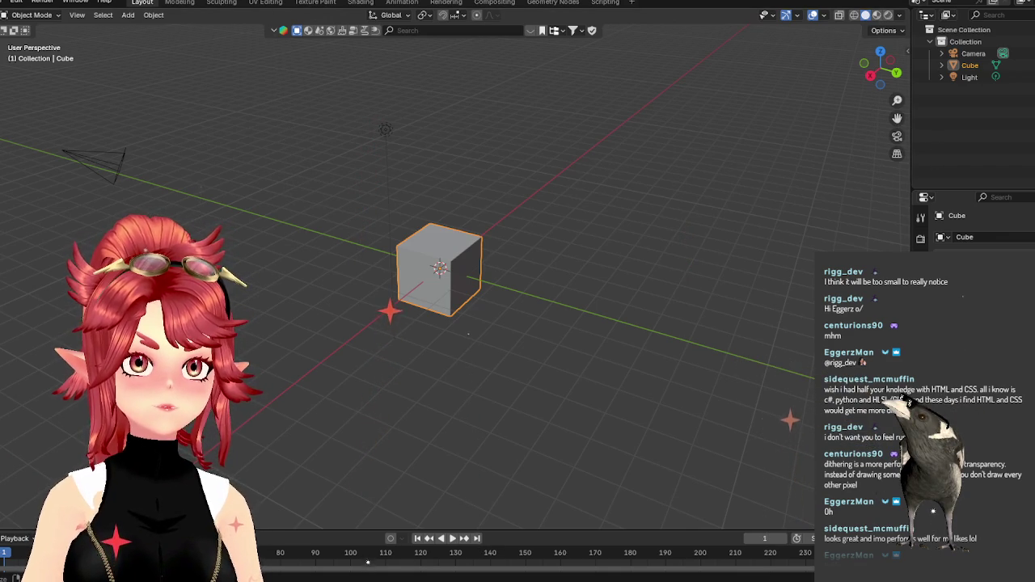
mouse_move(551, 328)
middle_down()
mouse_move(497, 306)
mouse_move(640, 275)
mouse_move(557, 334)
mouse_move(416, 318)
mouse_move(557, 291)
mouse_move(434, 276)
mouse_move(593, 339)
mouse_move(460, 355)
mouse_move(453, 368)
mouse_move(426, 328)
mouse_move(518, 351)
mouse_move(376, 338)
mouse_move(521, 327)
mouse_move(590, 304)
mouse_move(461, 350)
mouse_move(538, 348)
mouse_move(428, 347)
mouse_move(555, 363)
middle_up()
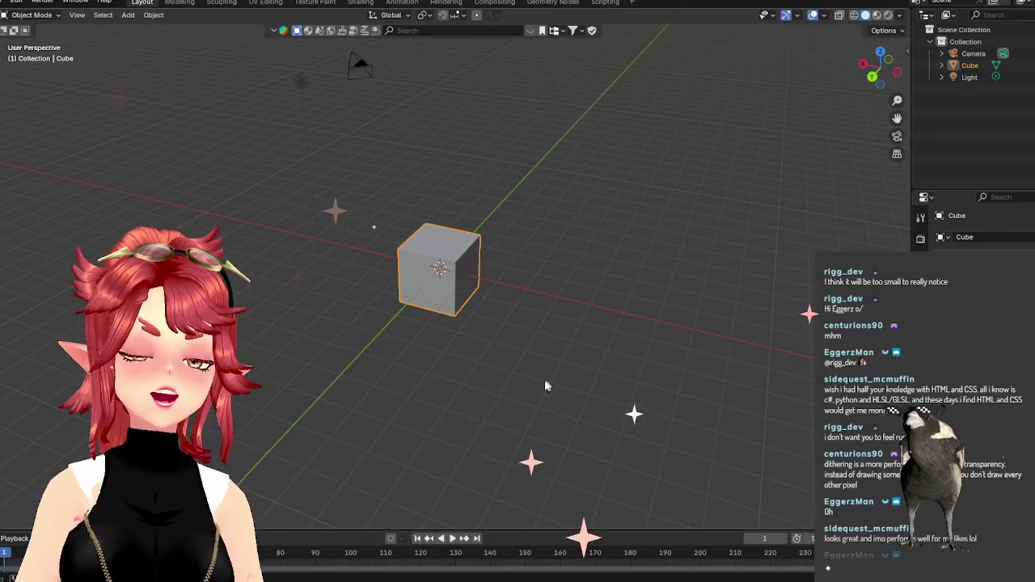
scroll(541, 396, up, 2)
scroll(543, 412, up, 1)
scroll(545, 414, up, 2)
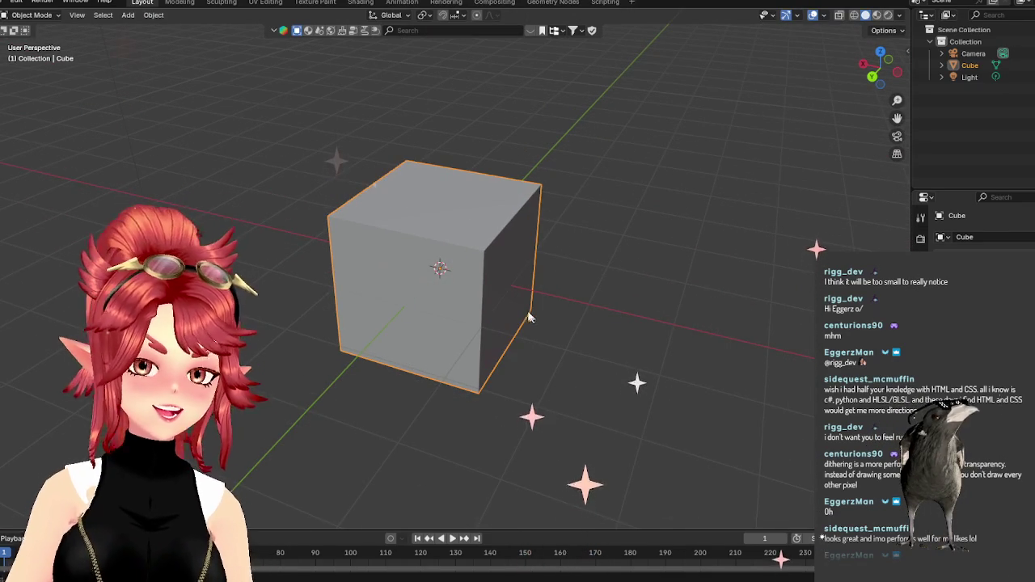
Select the default Cube and delete it.
click(480, 293)
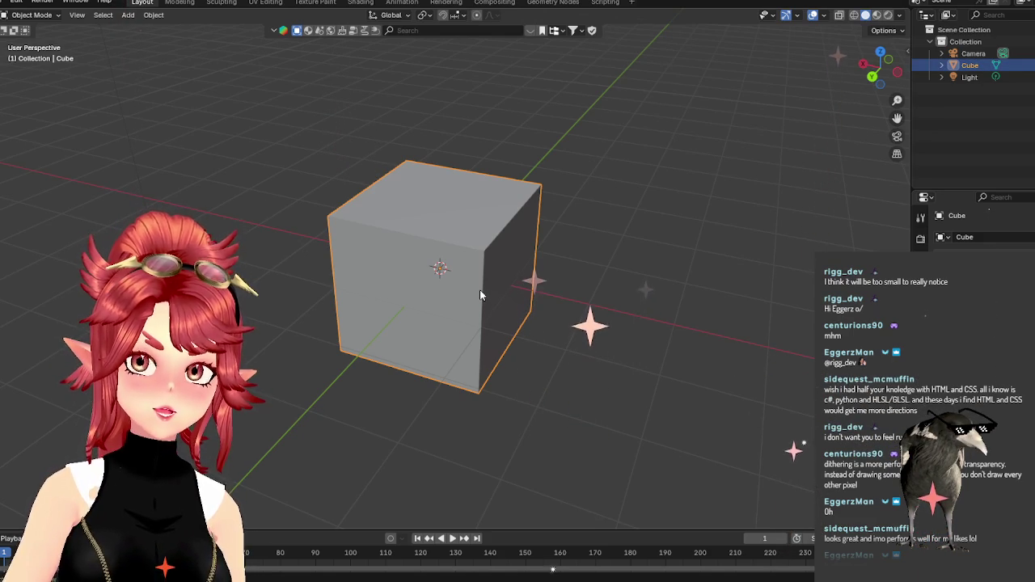
key(Delete)
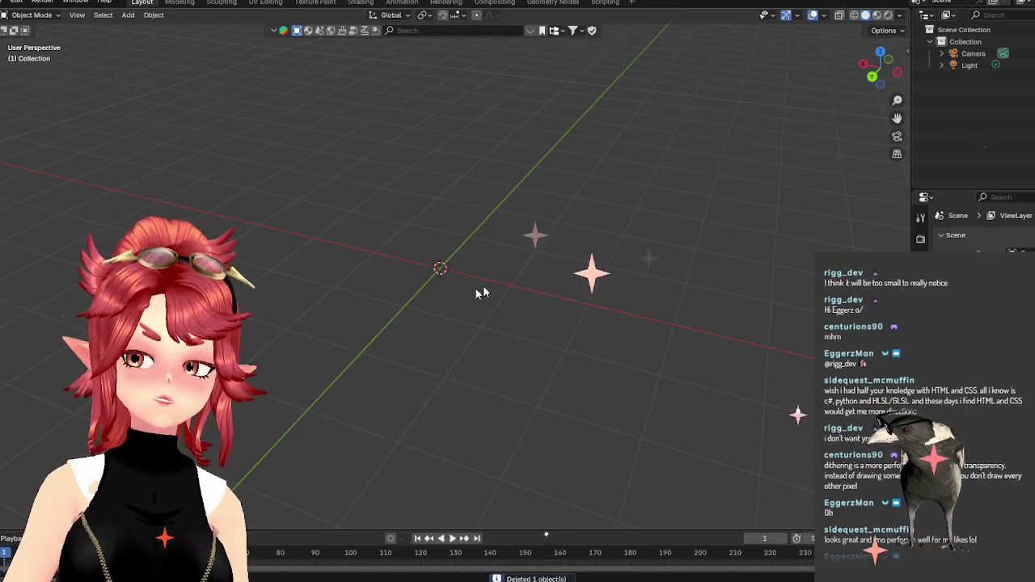
click(15, 3)
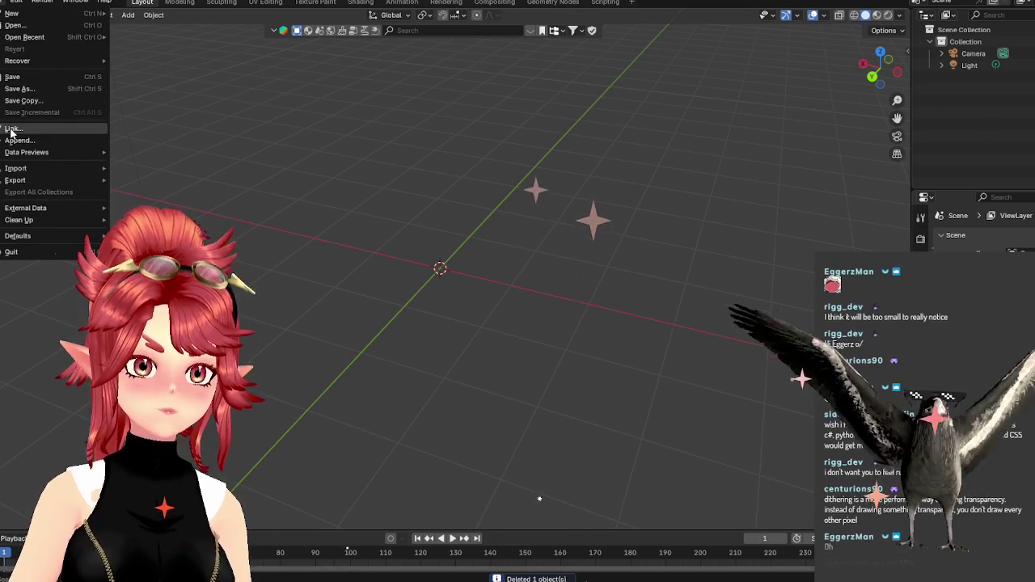
mouse_move(15, 168)
click(162, 251)
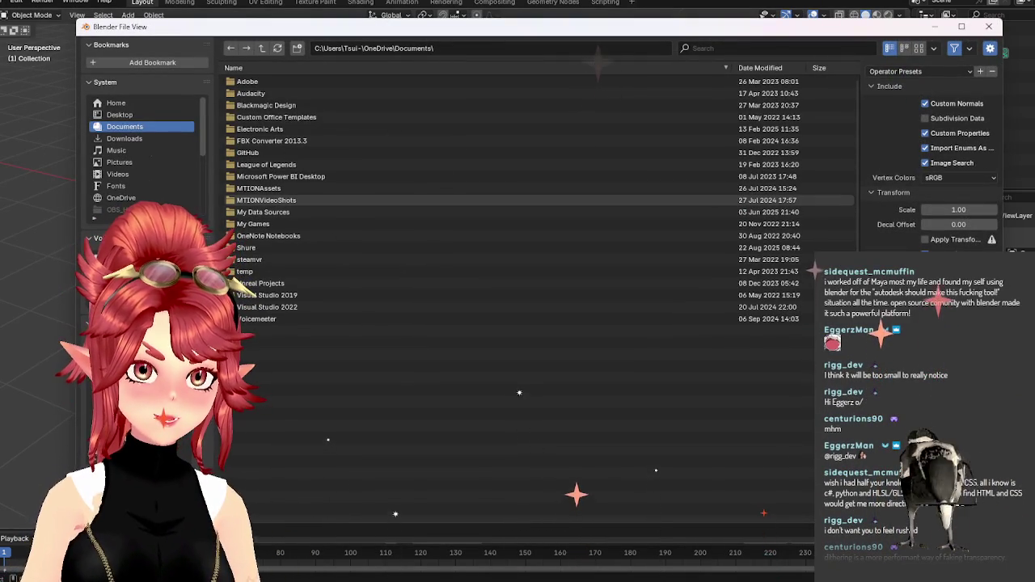
click(114, 258)
double_click(267, 235)
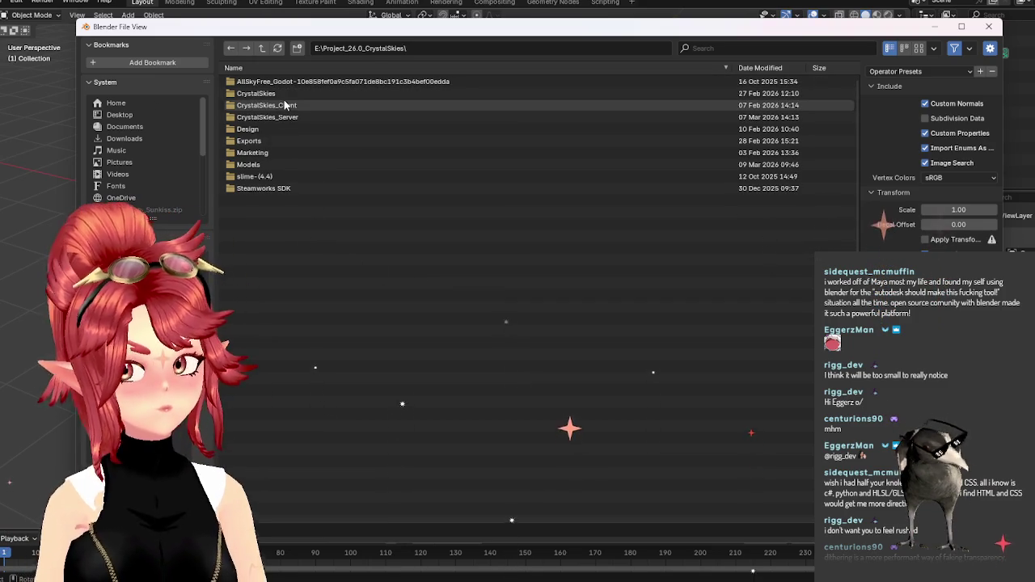
double_click(261, 165)
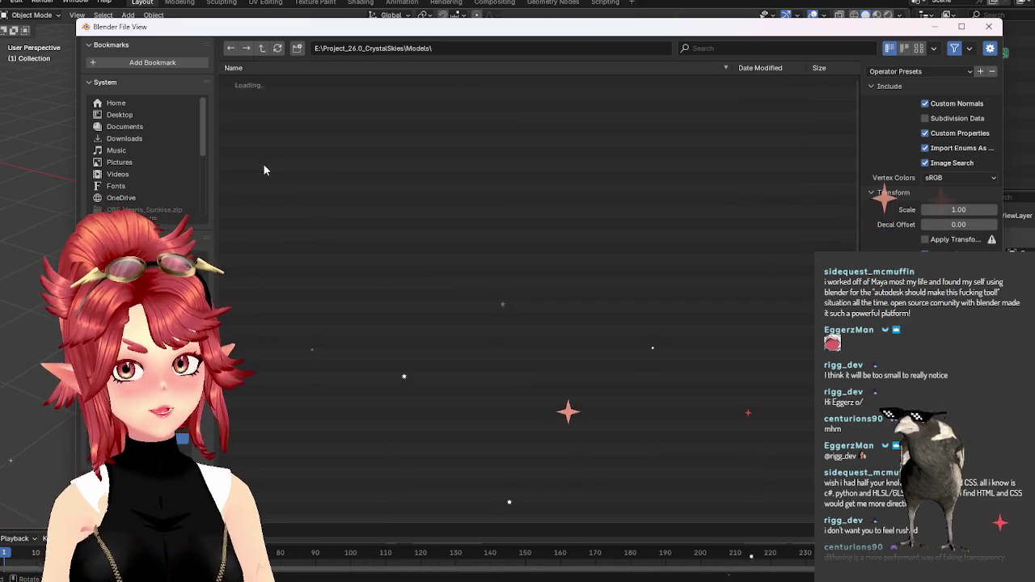
click(261, 48)
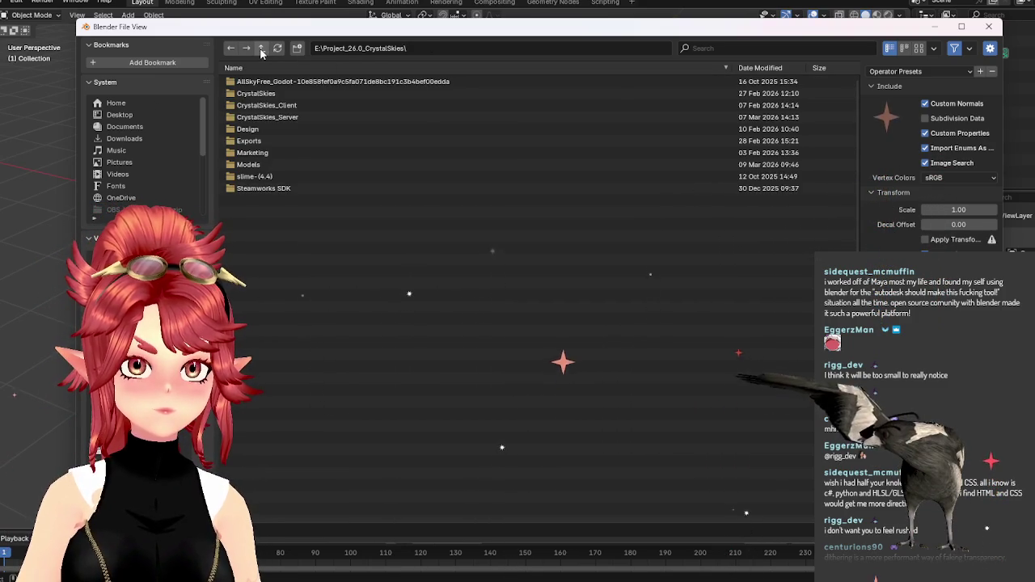
double_click(267, 94)
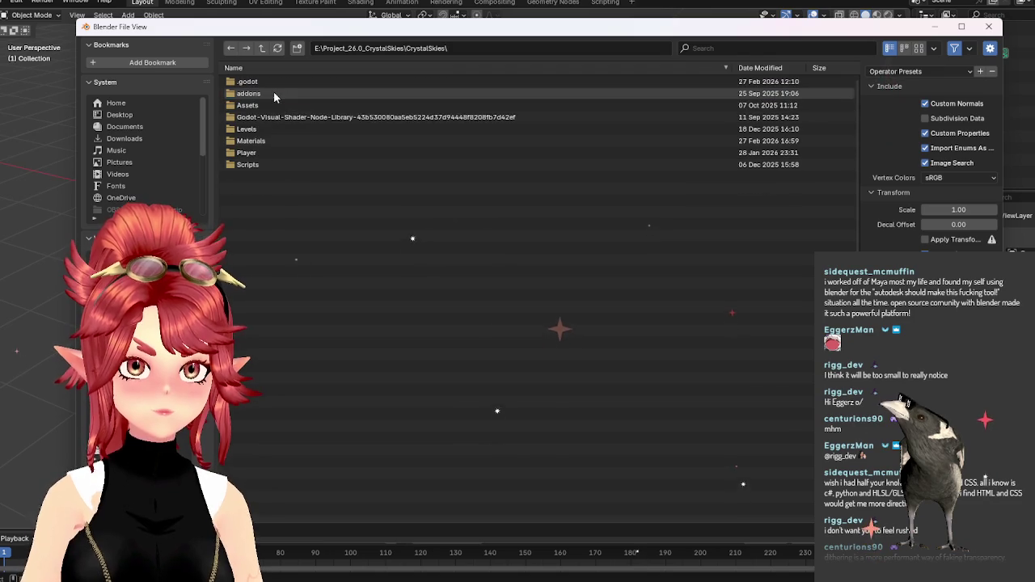
double_click(266, 105)
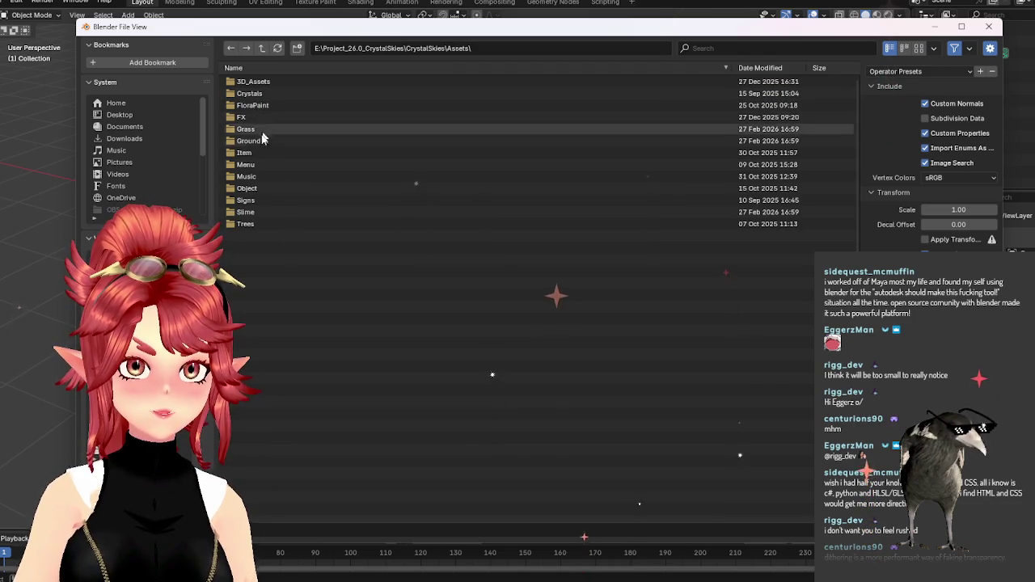
double_click(252, 214)
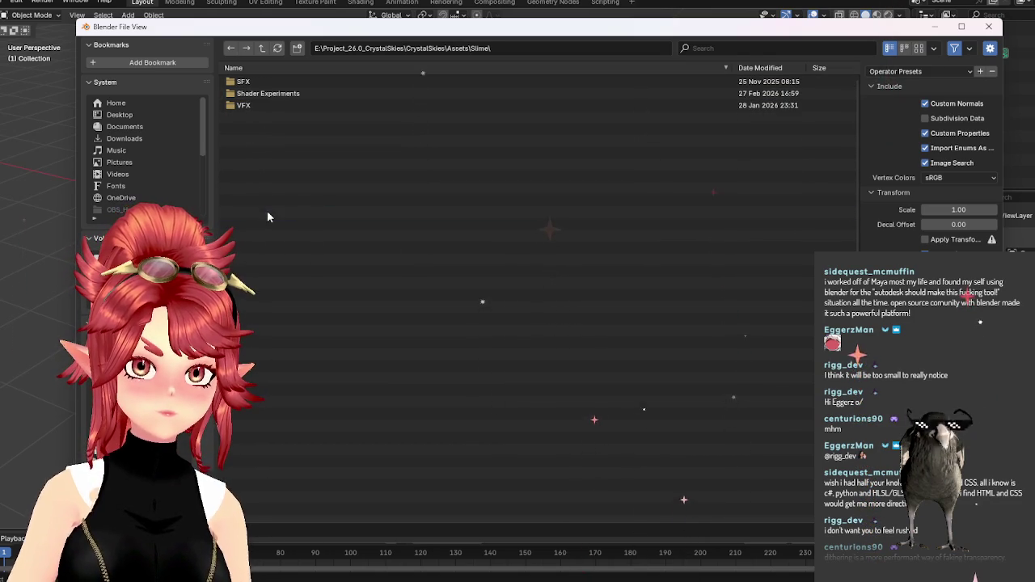
click(261, 49)
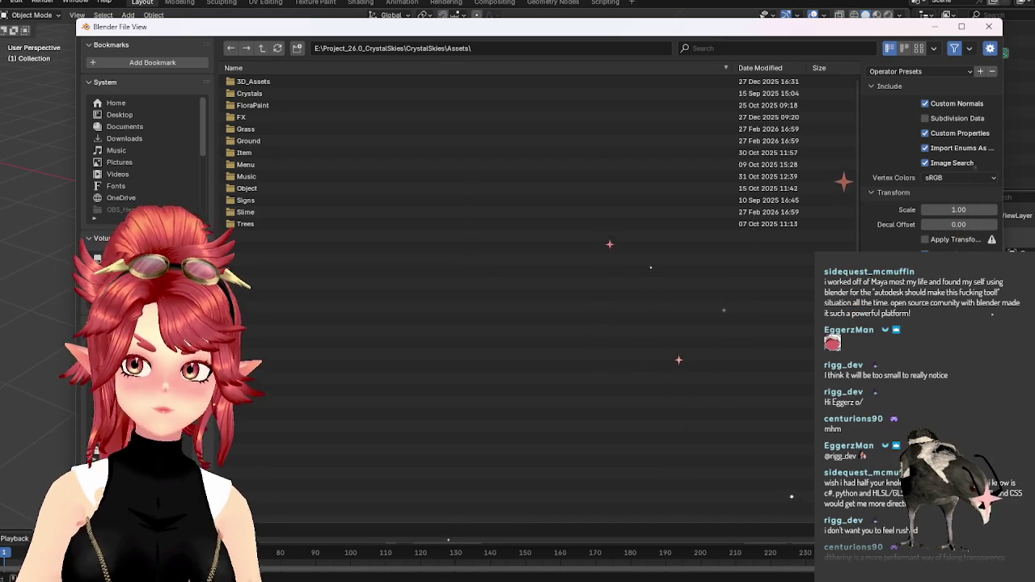
double_click(250, 128)
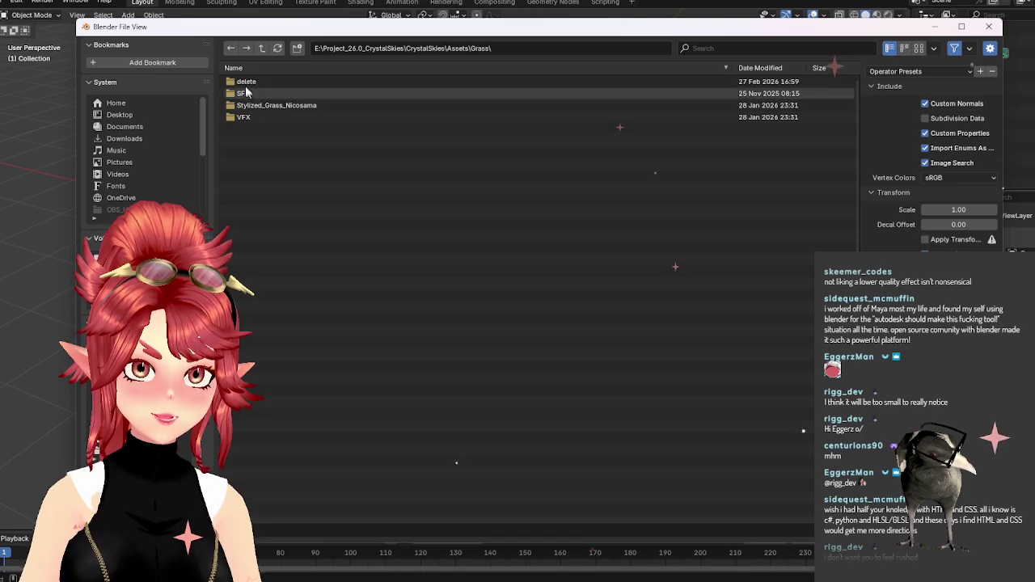
double_click(256, 104)
click(257, 84)
double_click(257, 83)
double_click(256, 83)
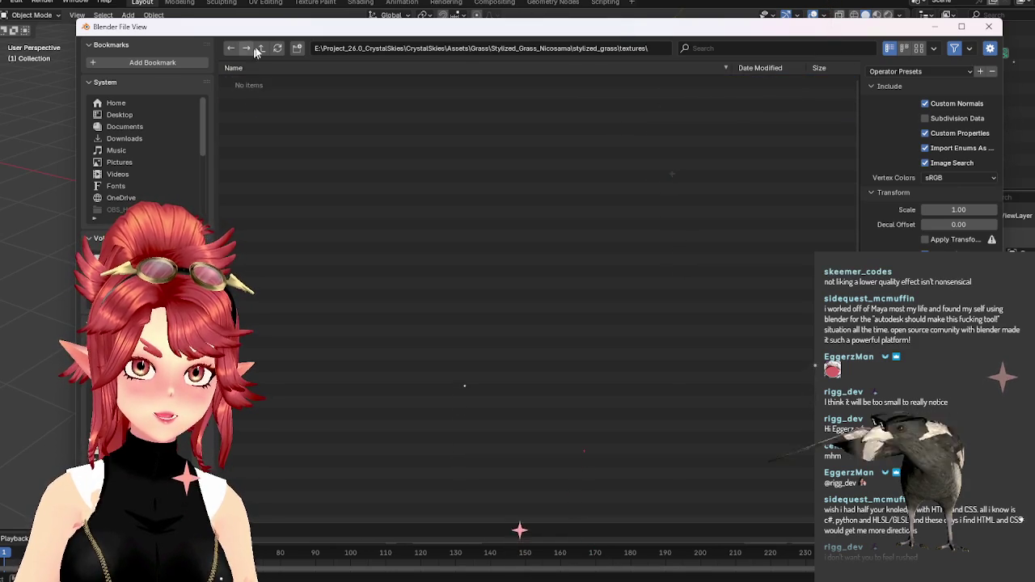
click(258, 49)
click(260, 49)
click(263, 49)
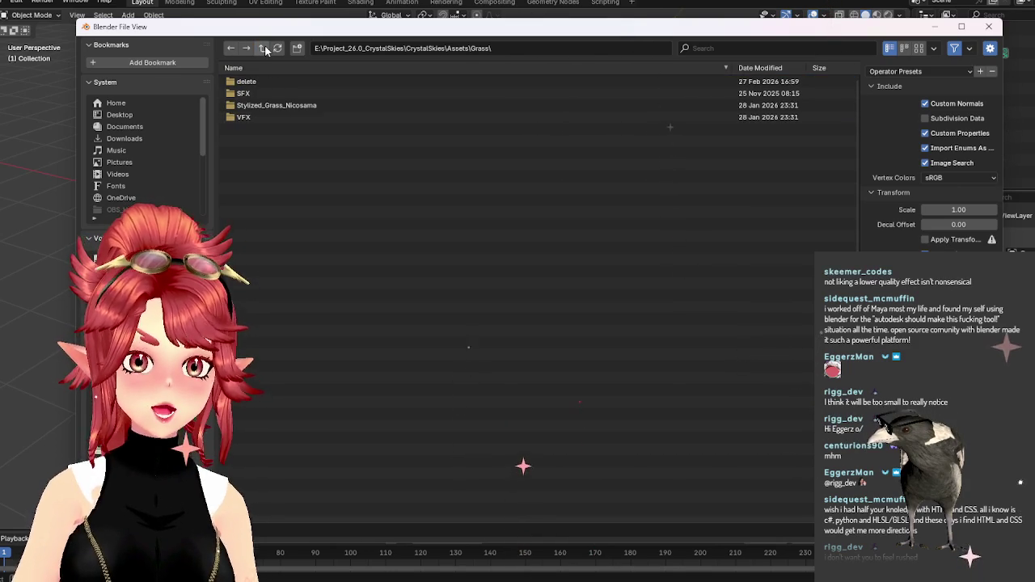
key(Escape)
click(5, 3)
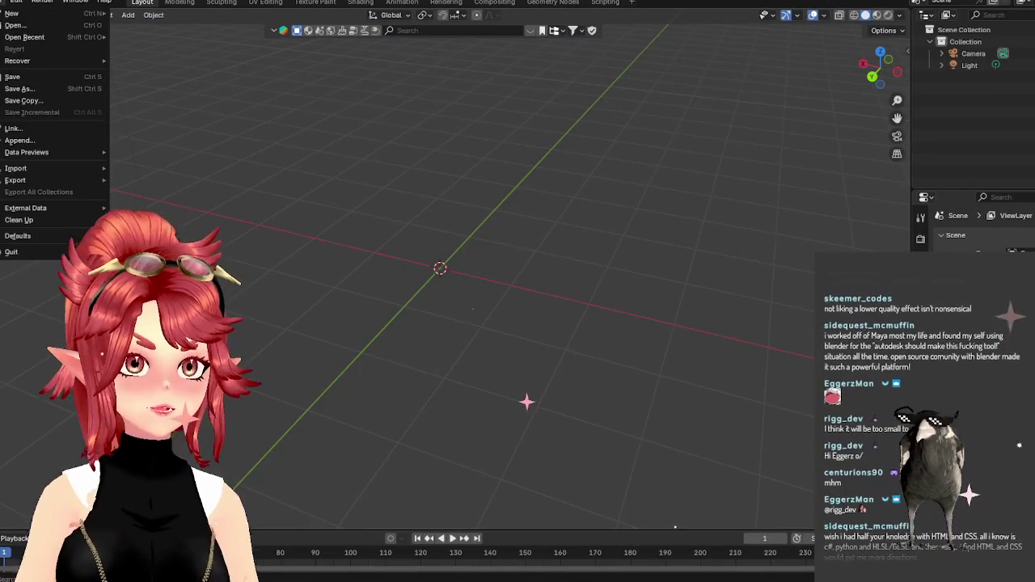
mouse_move(48, 168)
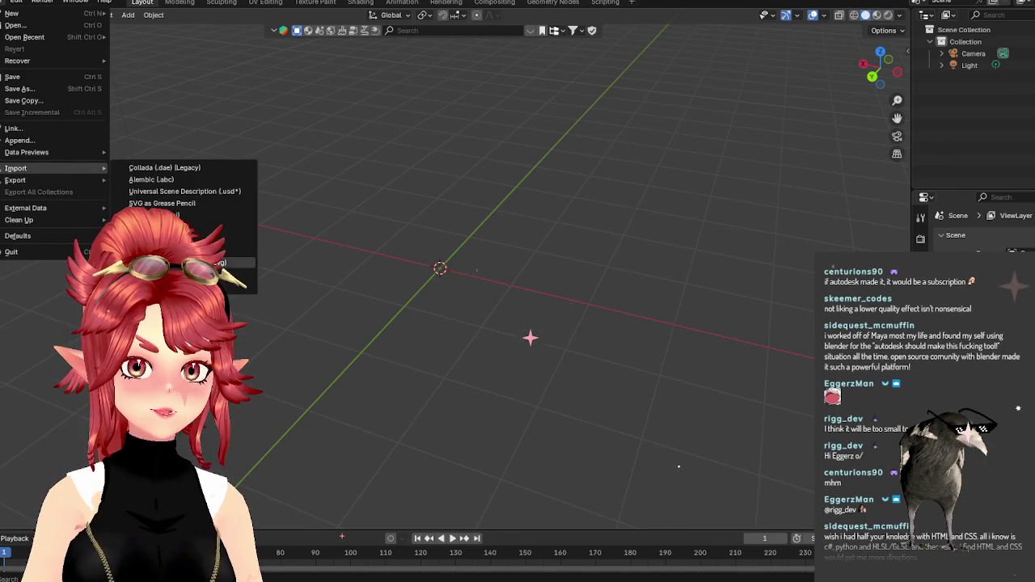
Import Stylized_Grass_Nicosama01.glb from the crystalskies_client Models folder on drive E.
click(230, 263)
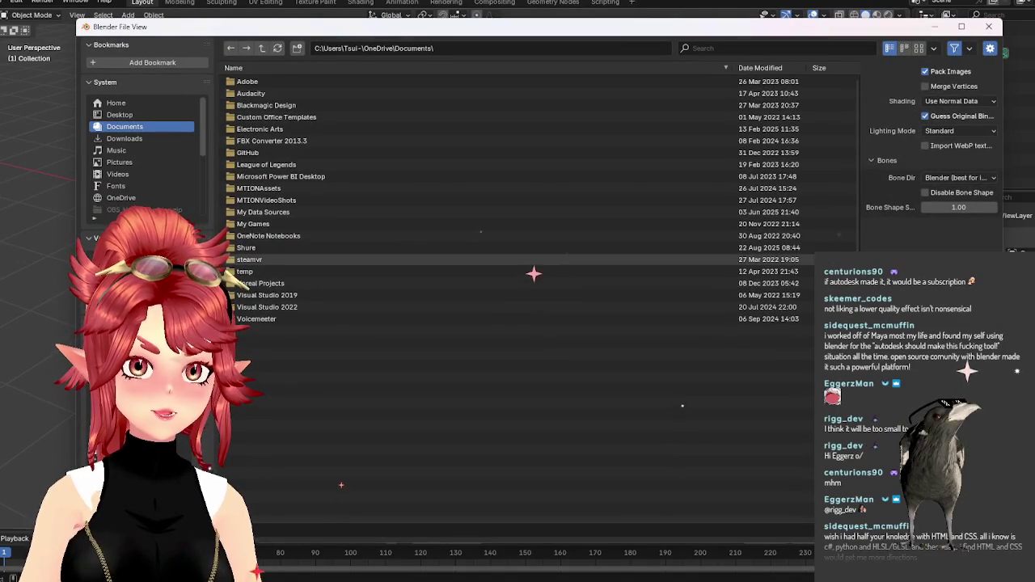
click(129, 261)
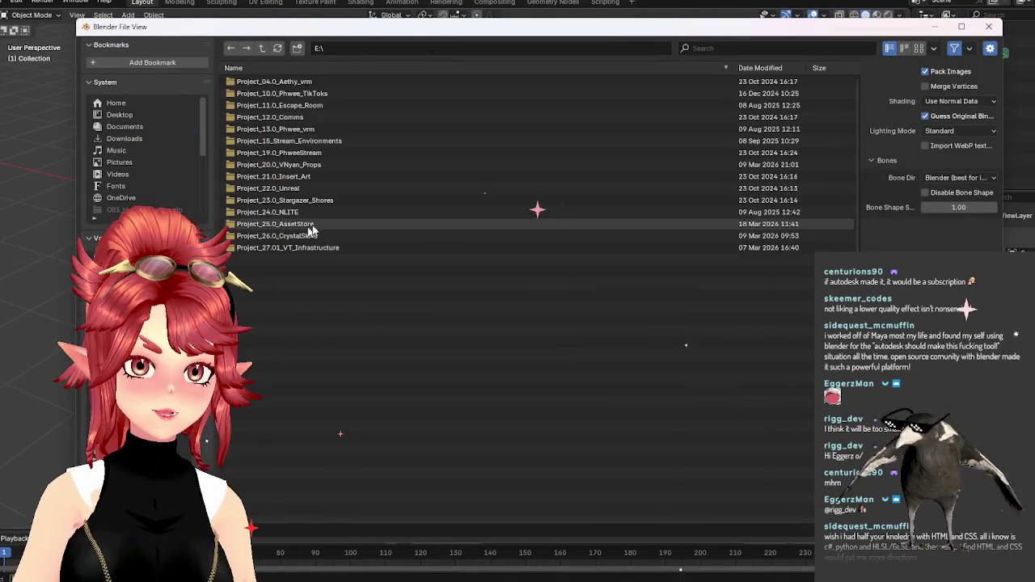
double_click(310, 235)
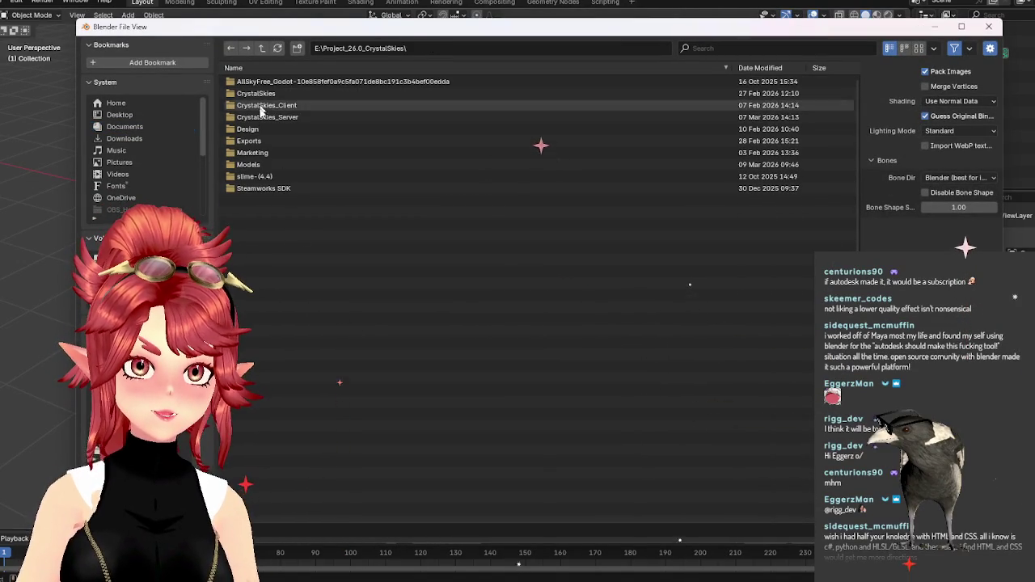
double_click(262, 94)
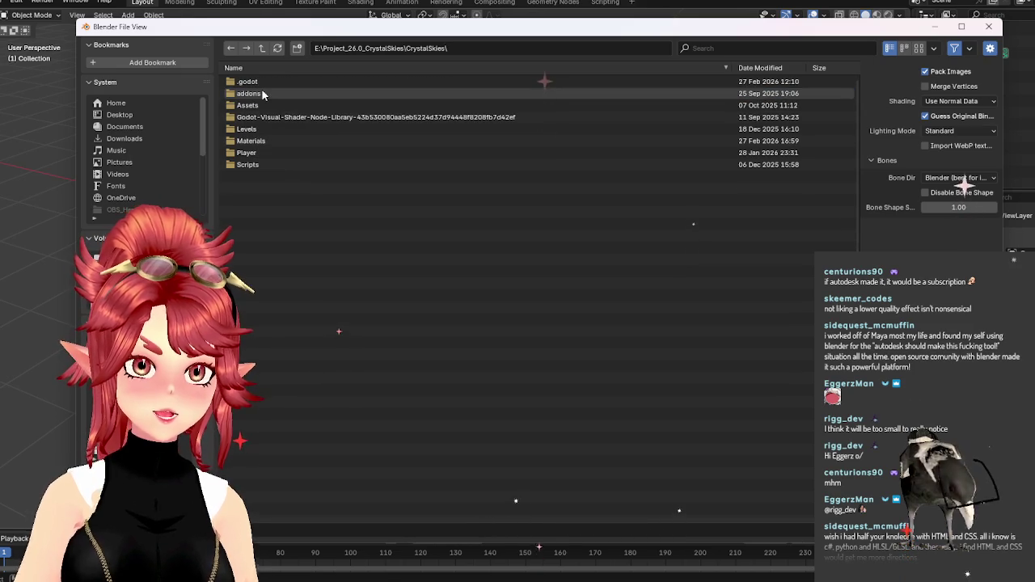
click(261, 47)
double_click(263, 105)
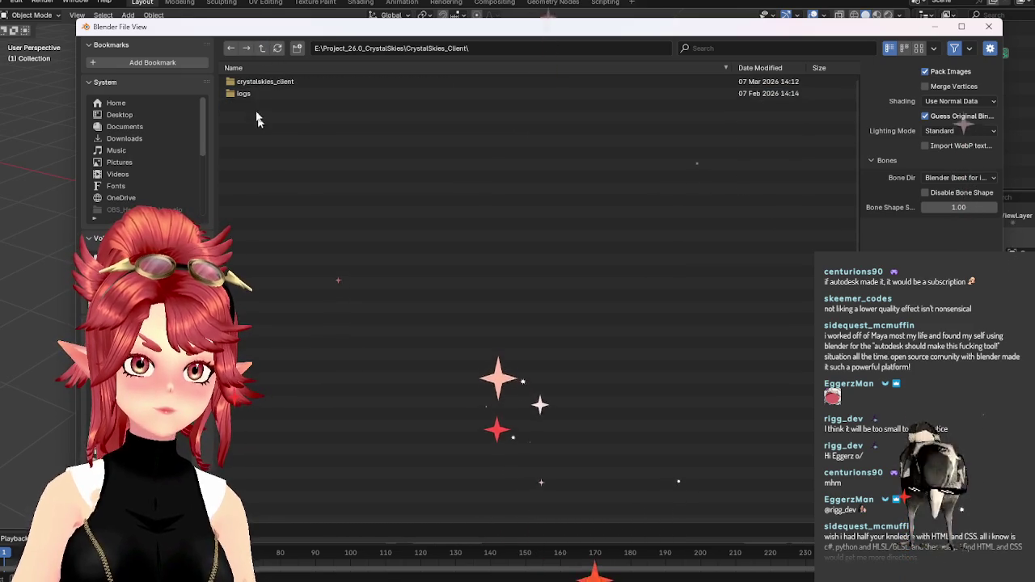
double_click(260, 82)
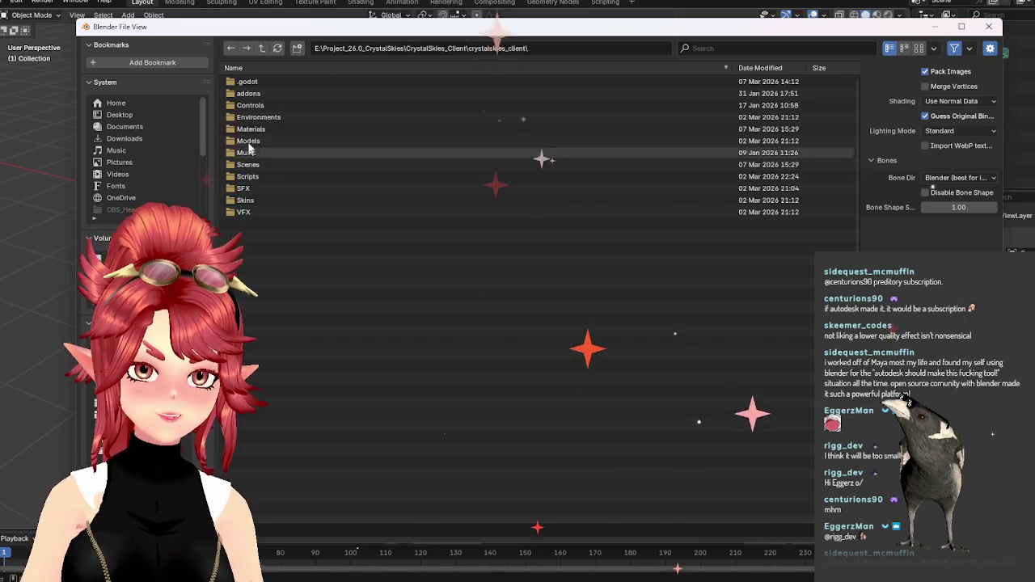
click(249, 142)
click(249, 141)
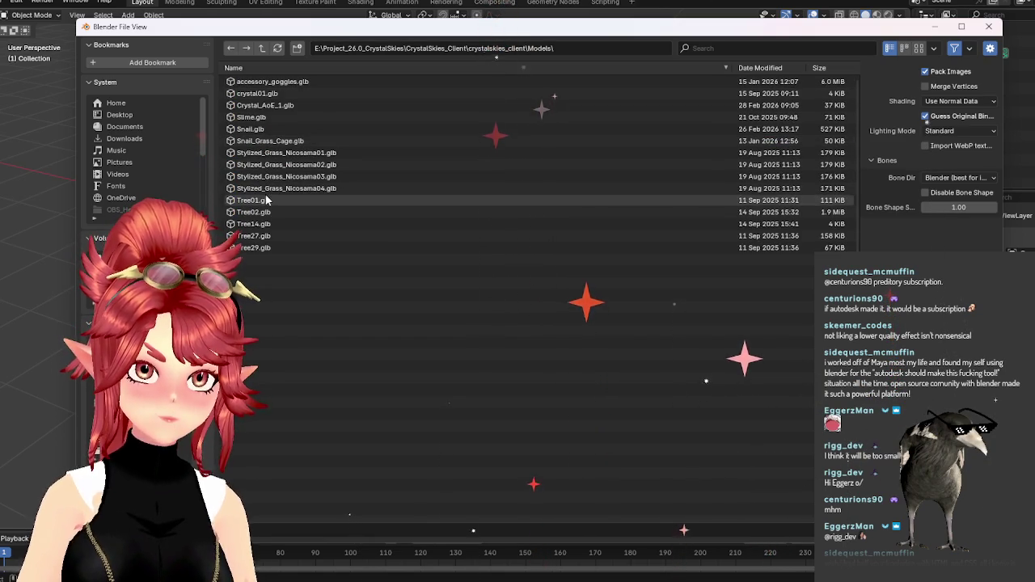
click(324, 153)
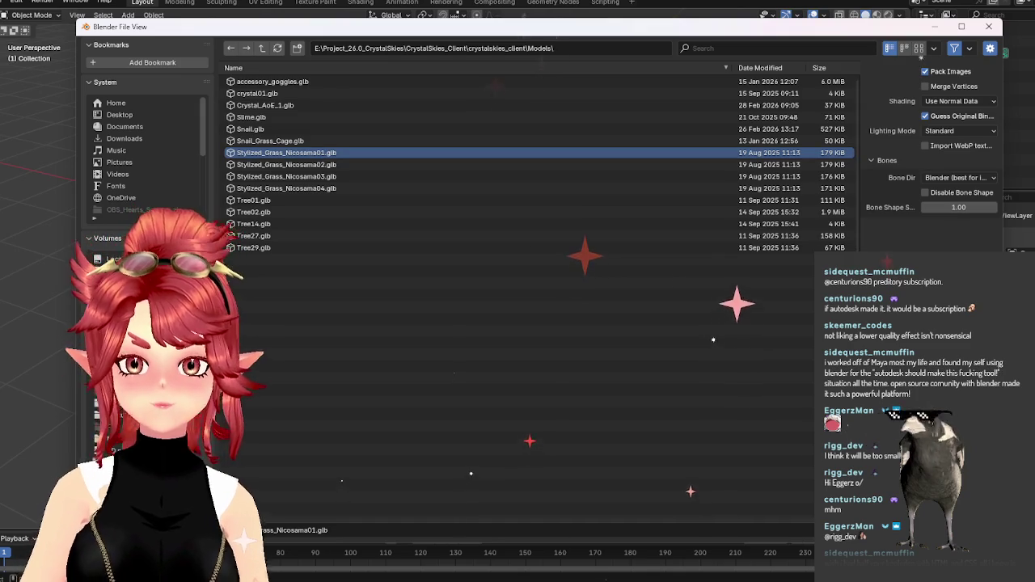
key(Return)
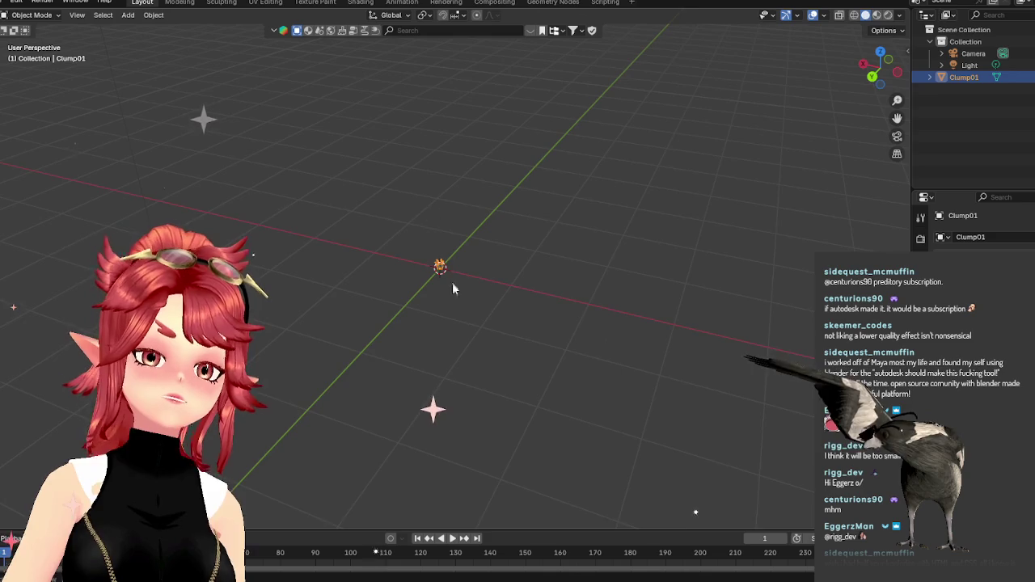
Orbit and zoom around the imported Clump01, ending in front view.
middle_drag(452, 282, 538, 340)
scroll(554, 293, up, 5)
mouse_move(555, 294)
middle_down()
mouse_move(587, 291)
mouse_move(550, 291)
mouse_move(549, 278)
middle_up()
scroll(549, 281, up, 2)
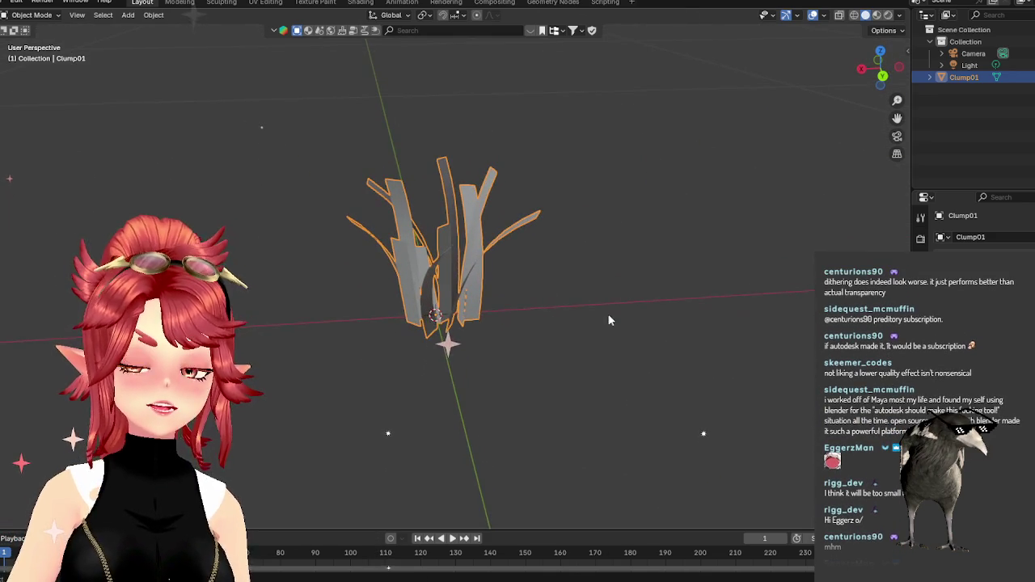
scroll(608, 314, up, 2)
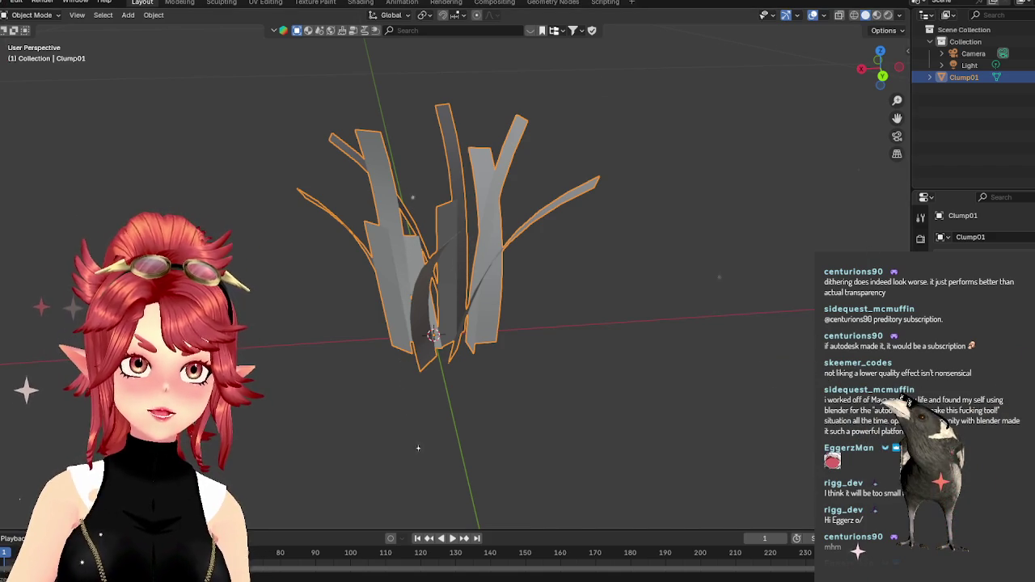
mouse_move(481, 117)
middle_down()
mouse_move(618, 274)
mouse_move(597, 280)
middle_up()
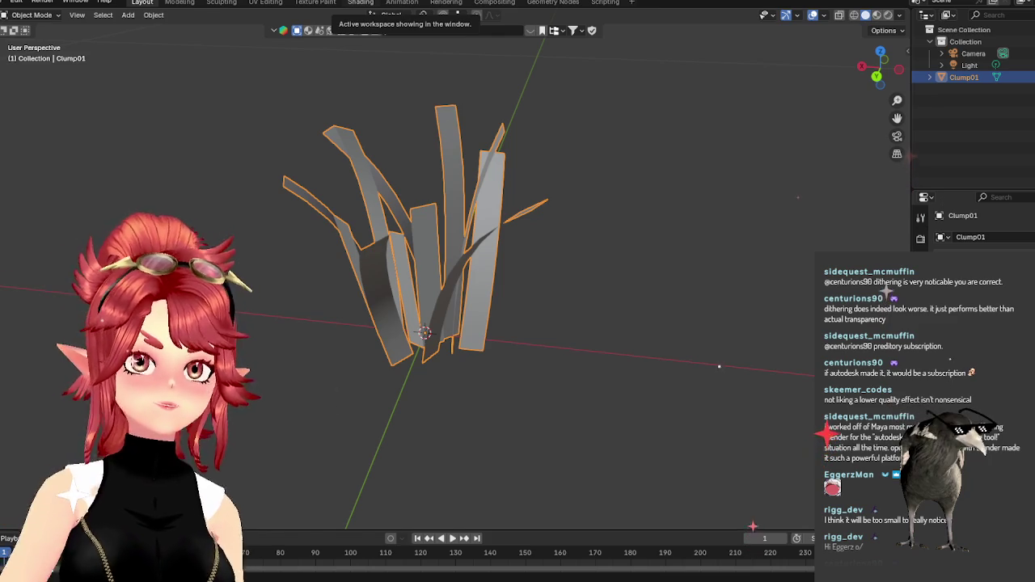
scroll(625, 194, down, 3)
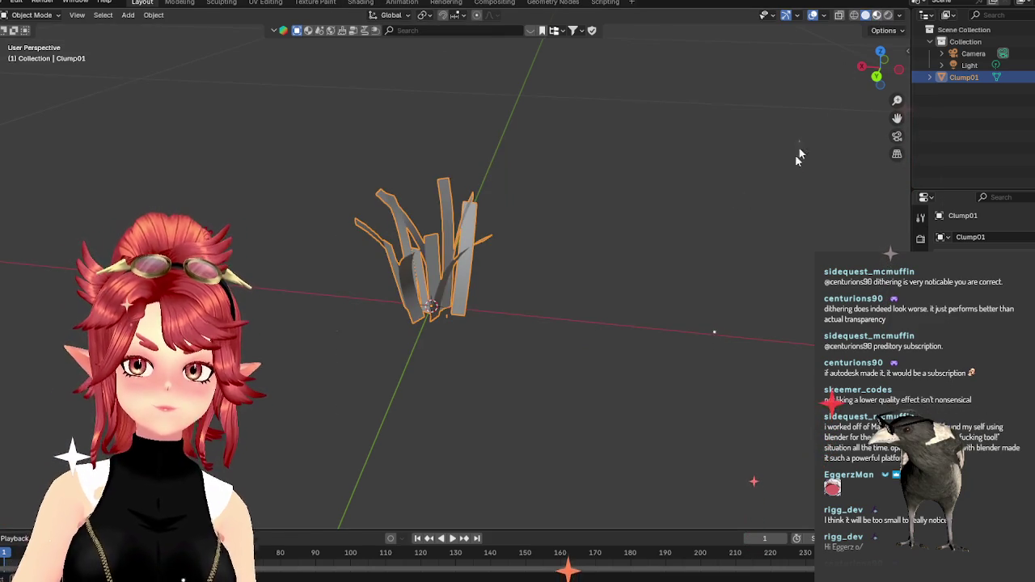
mouse_move(758, 242)
middle_down()
mouse_move(684, 213)
mouse_move(705, 215)
middle_up()
scroll(593, 208, up, 3)
mouse_move(593, 208)
middle_down()
mouse_move(598, 235)
mouse_move(704, 291)
mouse_move(706, 231)
mouse_move(706, 301)
mouse_move(672, 303)
mouse_move(661, 275)
mouse_move(675, 302)
mouse_move(508, 281)
mouse_move(768, 275)
mouse_move(324, 302)
mouse_move(723, 271)
mouse_move(677, 299)
middle_up()
key(KP_1)
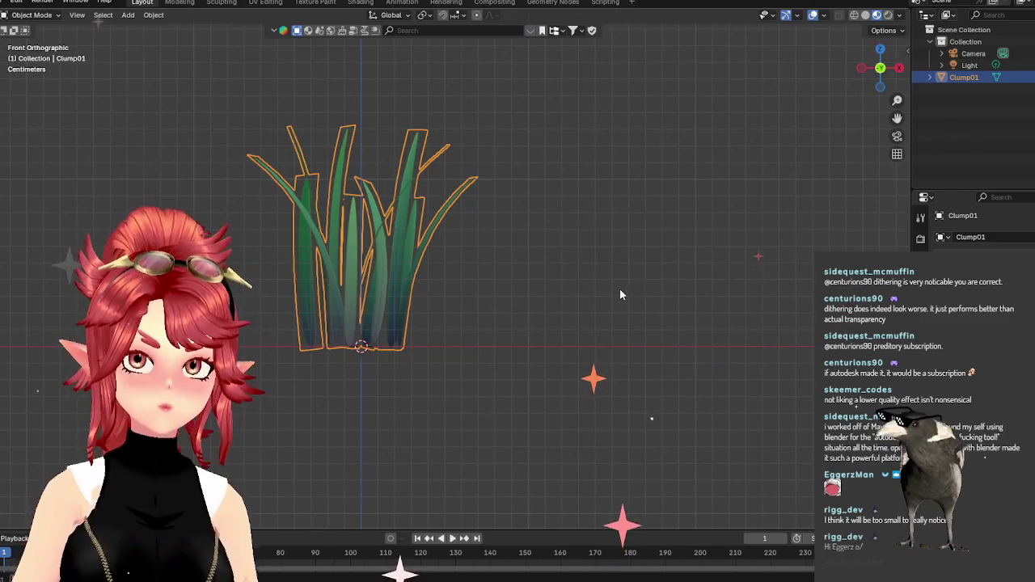
Rotate Clump01 by 180° so its blades hang downward, then pan to frame it.
shift+middle_drag(620, 294, 645, 228)
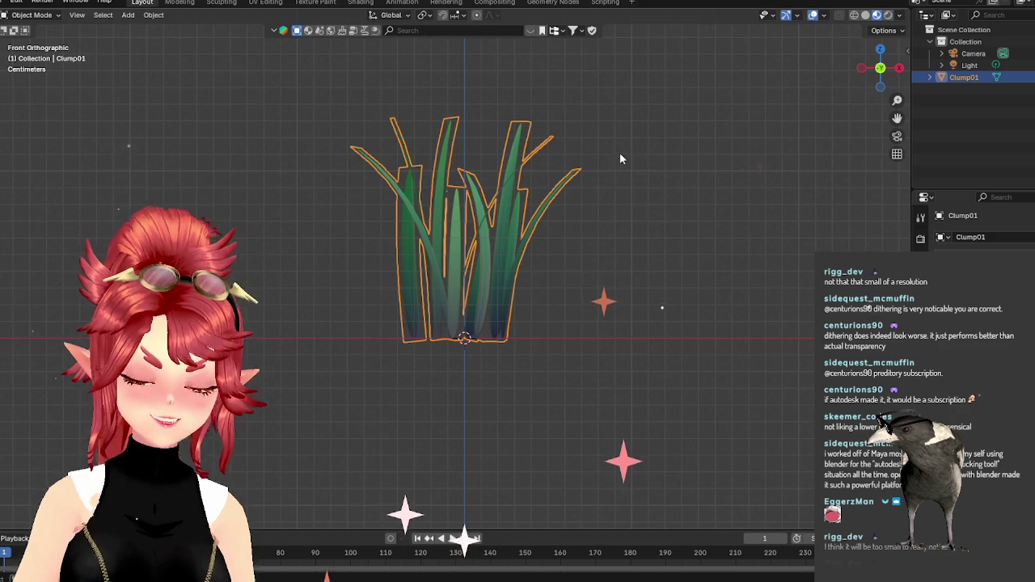
key(r)
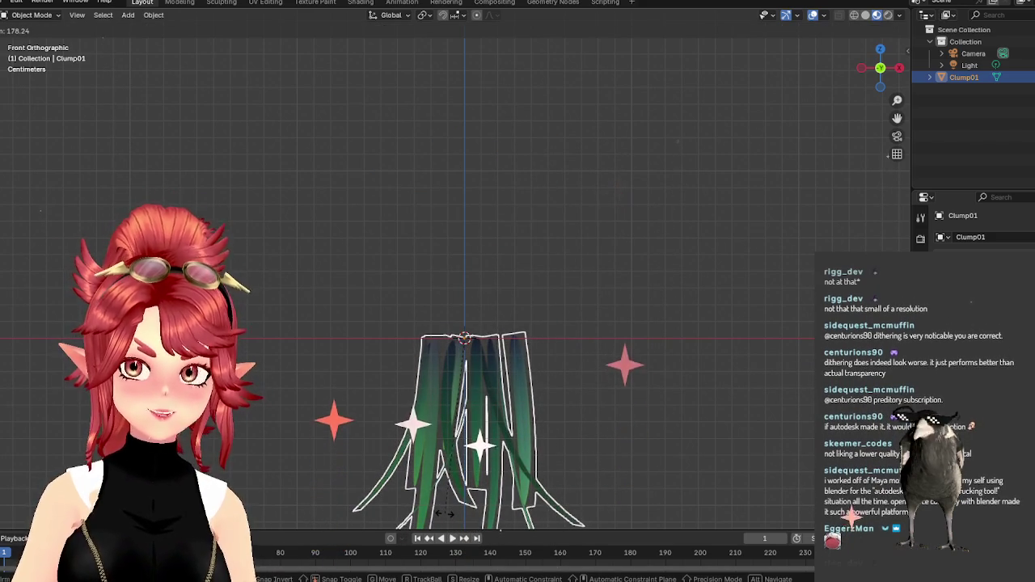
text(180)
key(Return)
mouse_move(443, 519)
shift+middle_down()
mouse_move(516, 211)
mouse_move(511, 346)
shift+middle_up()
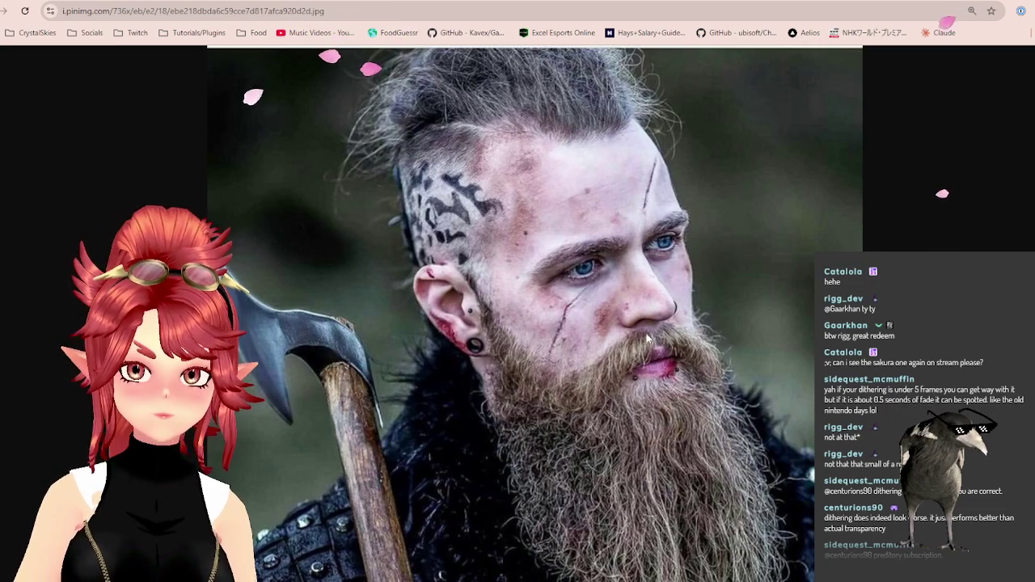
Go back to the black-and-white photo of the tattooed, heavily bearded man.
key(alt+Left)
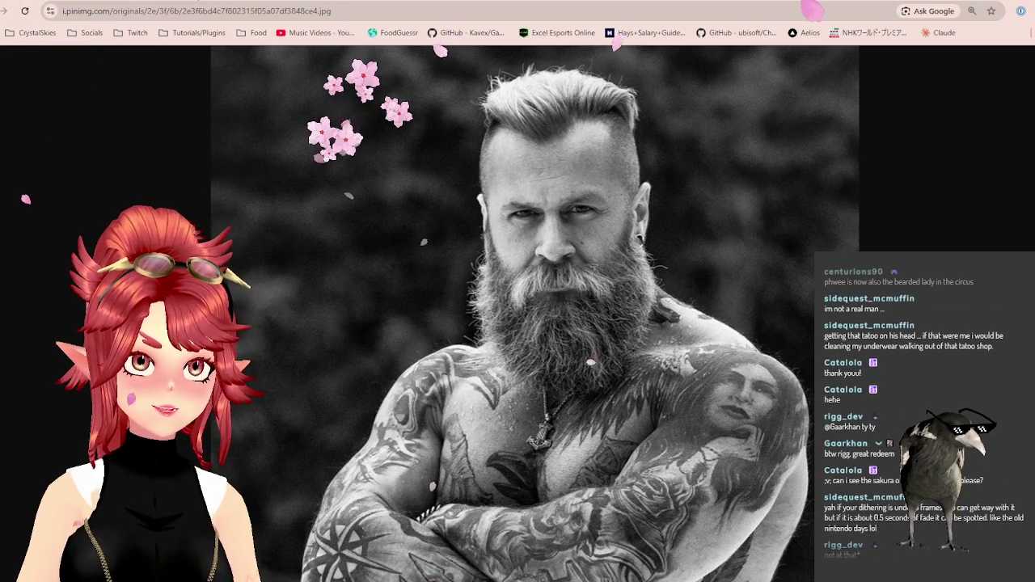
Compare the Viking and tattooed-man beard reference photos, then return to Blender.
click(199, 3)
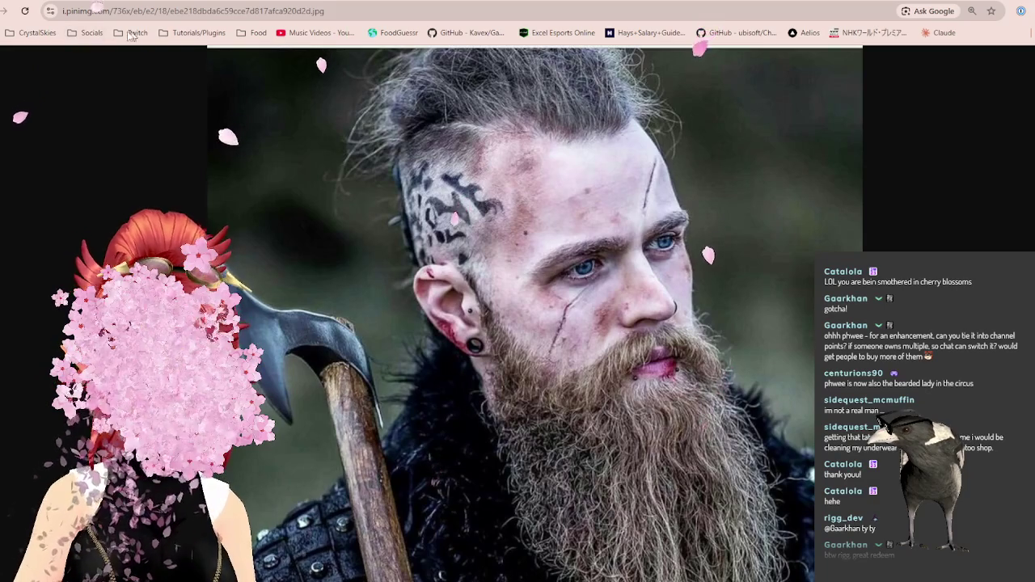
key(alt+Left)
key(alt+Right)
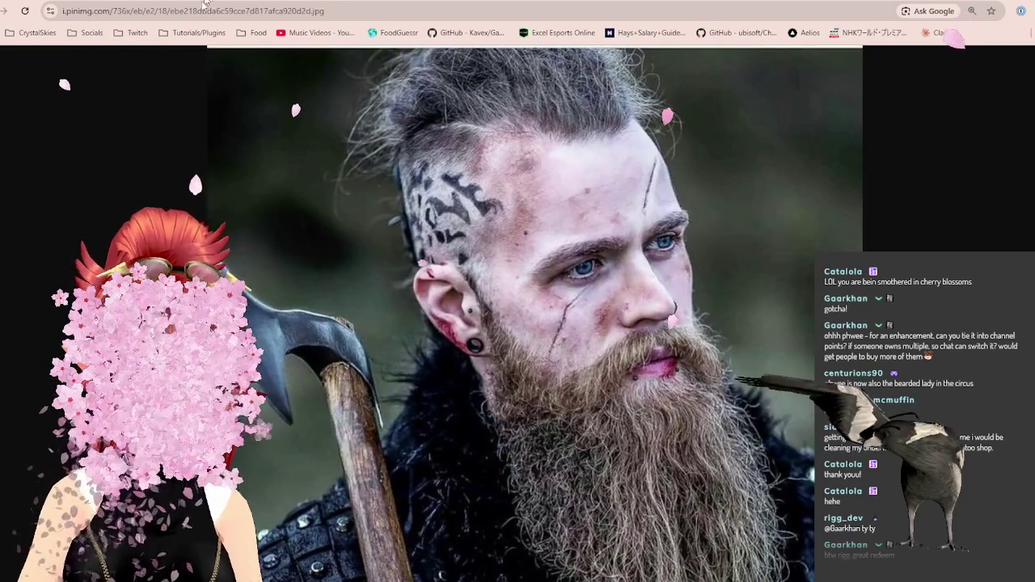
key(alt+Left)
key(alt+Right)
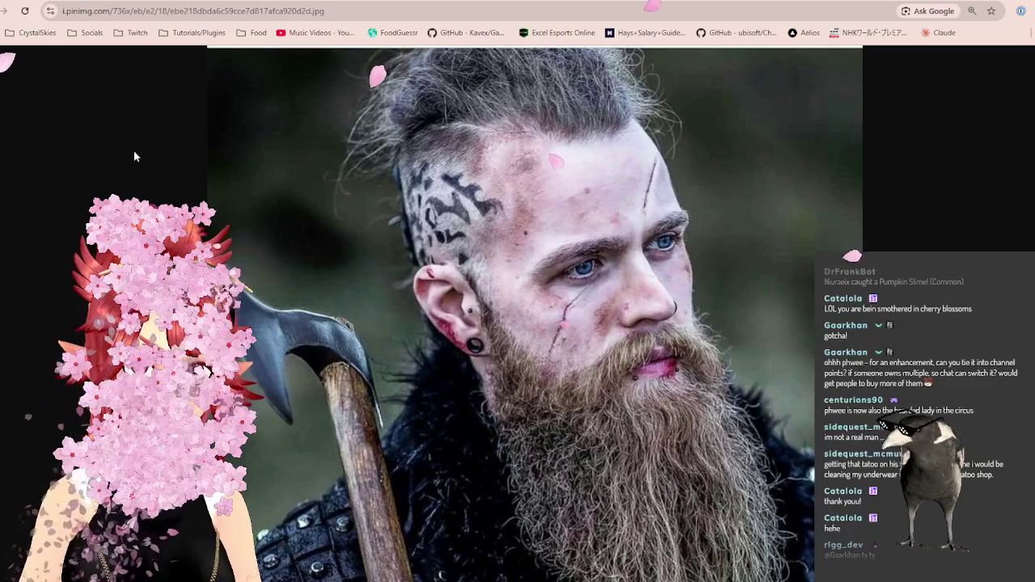
key(alt+Left)
key(alt+Tab)
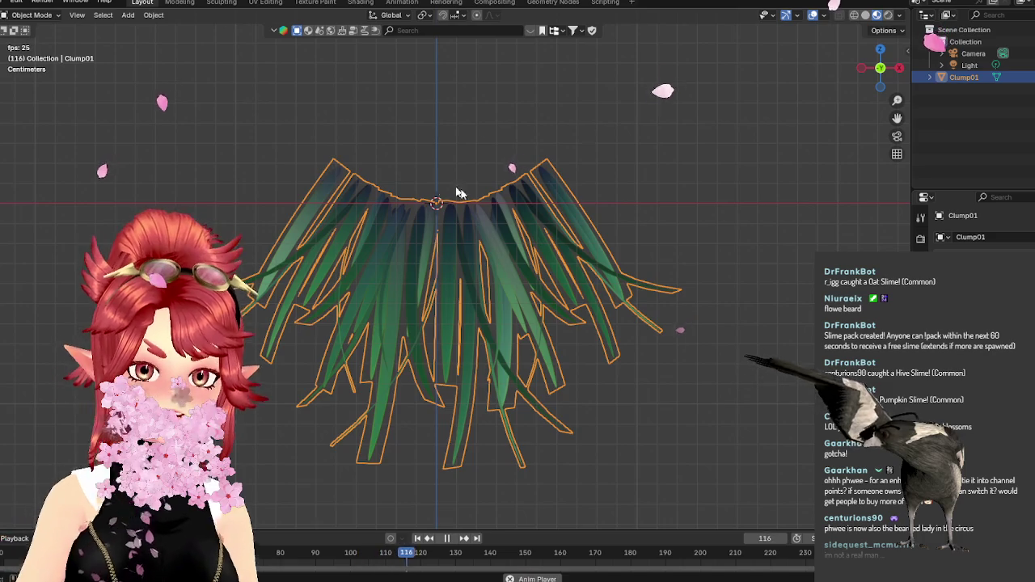
In Edit Mode, move one grass strand on the beard's right side higher and further out.
key(Tab)
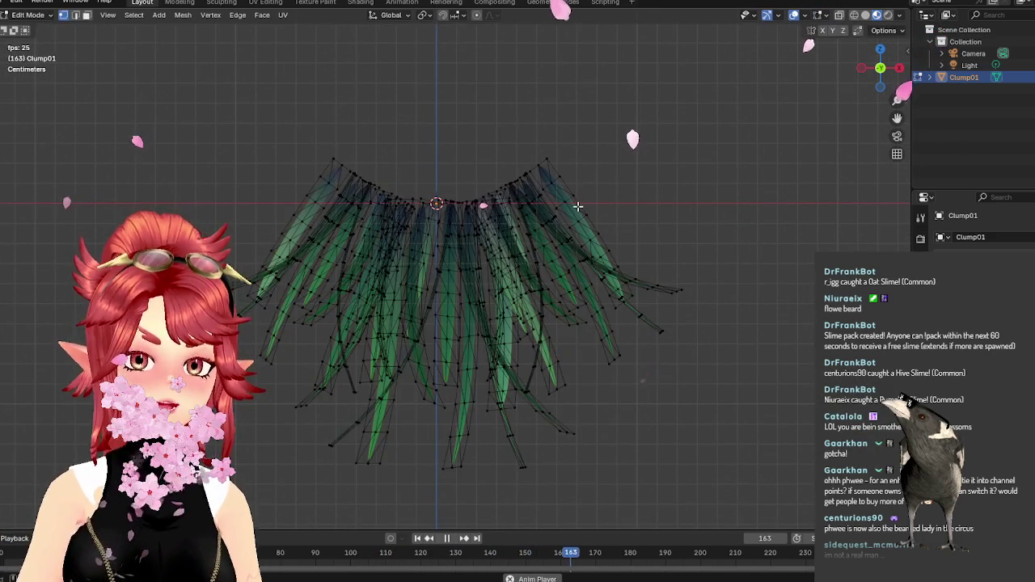
key(l)
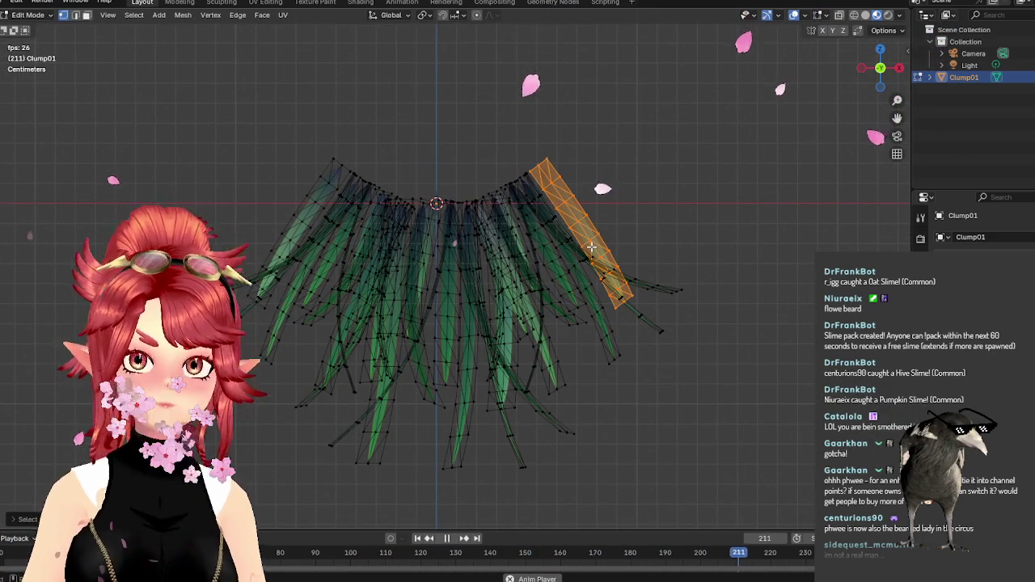
key(g)
click(569, 178)
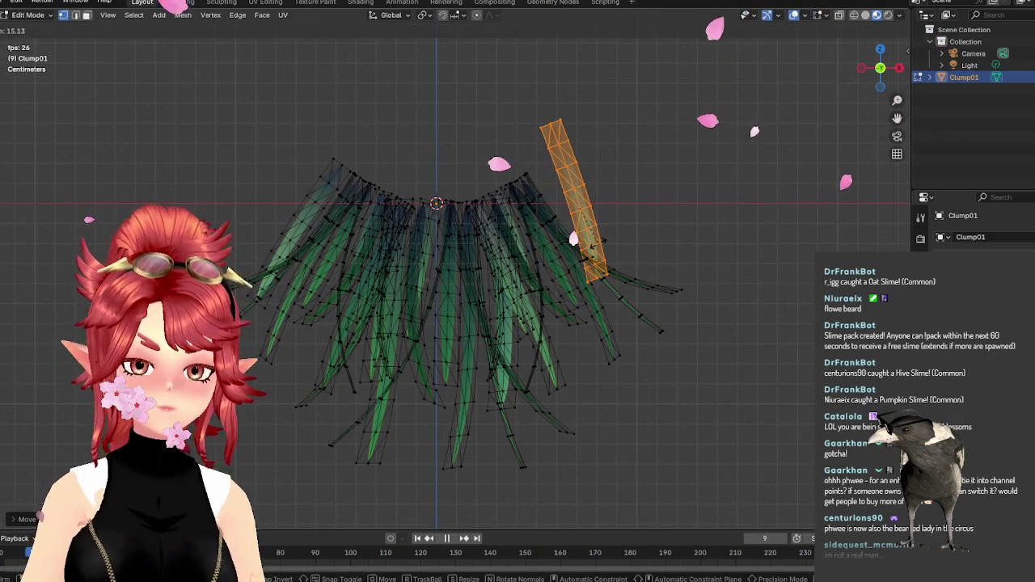
key(Tab)
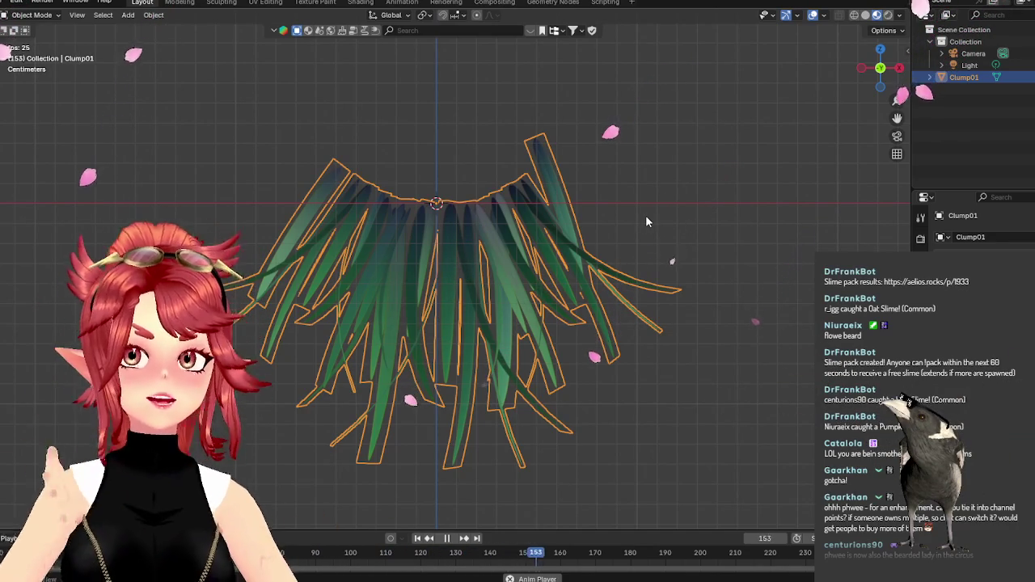
click(16, 3)
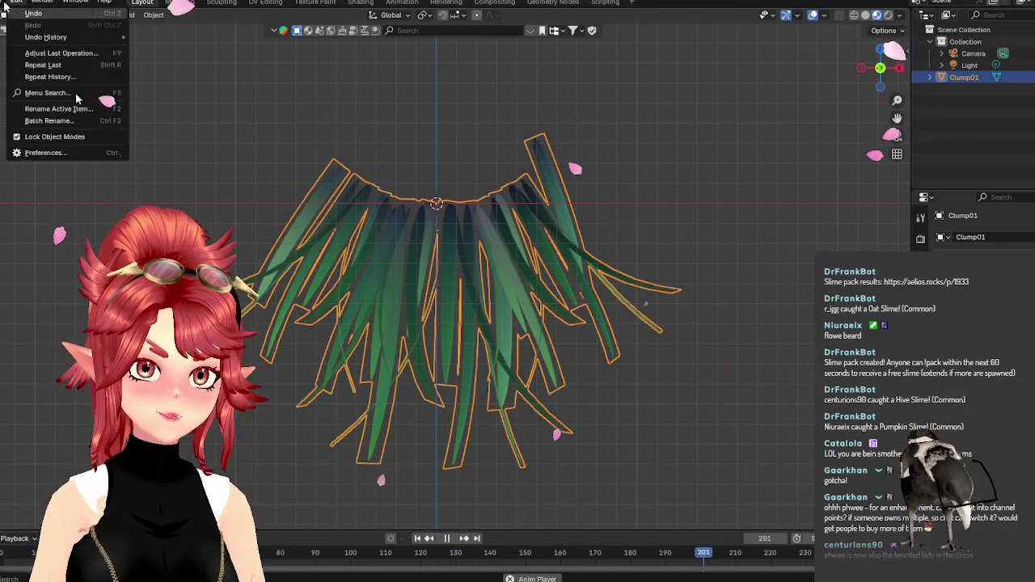
Start Save As and browse to Phwee\3dModelling\Props\Headgear, deleting an unwanted New Folder there.
click(4, 3)
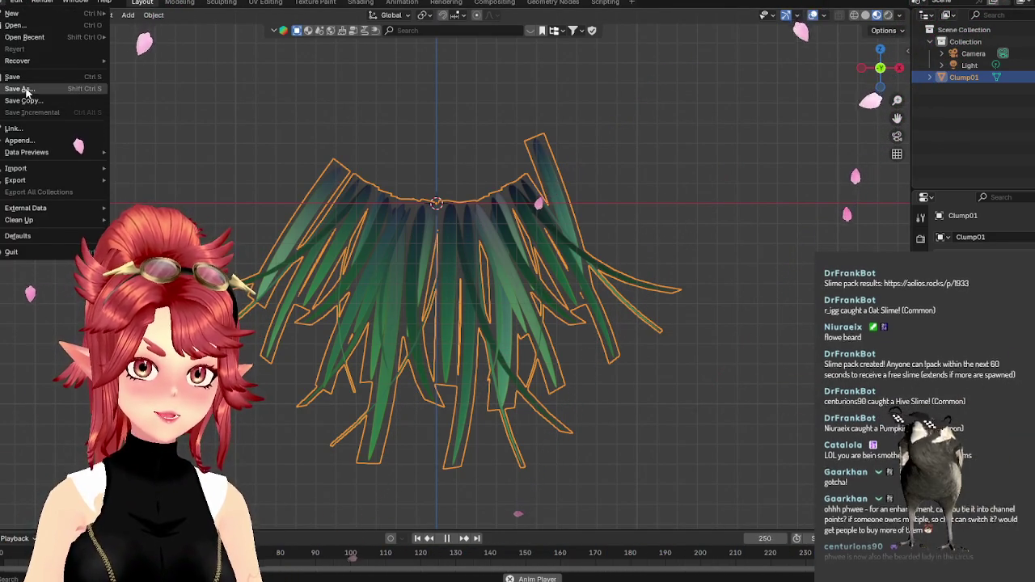
click(24, 114)
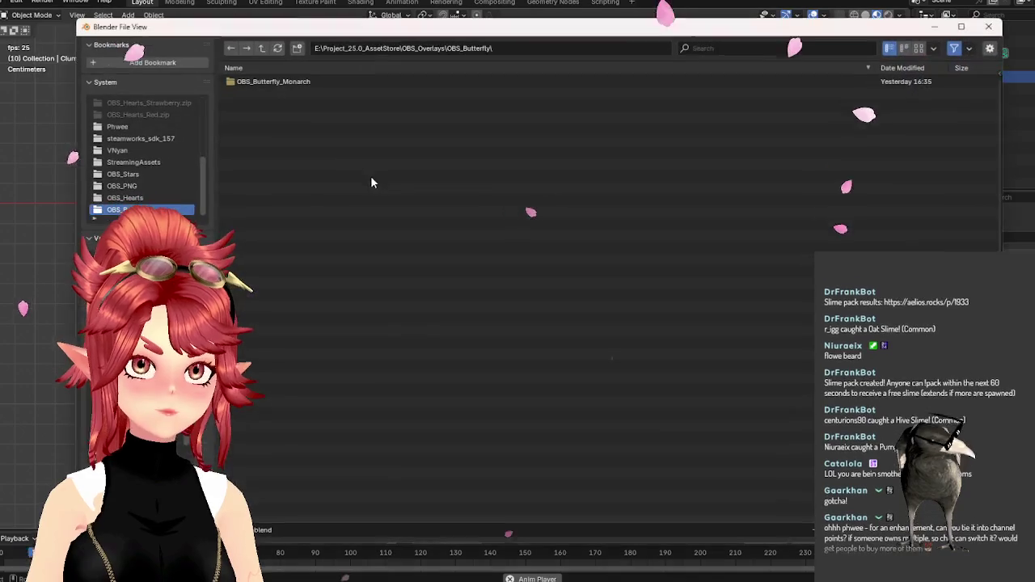
click(262, 52)
click(262, 52)
click(262, 52)
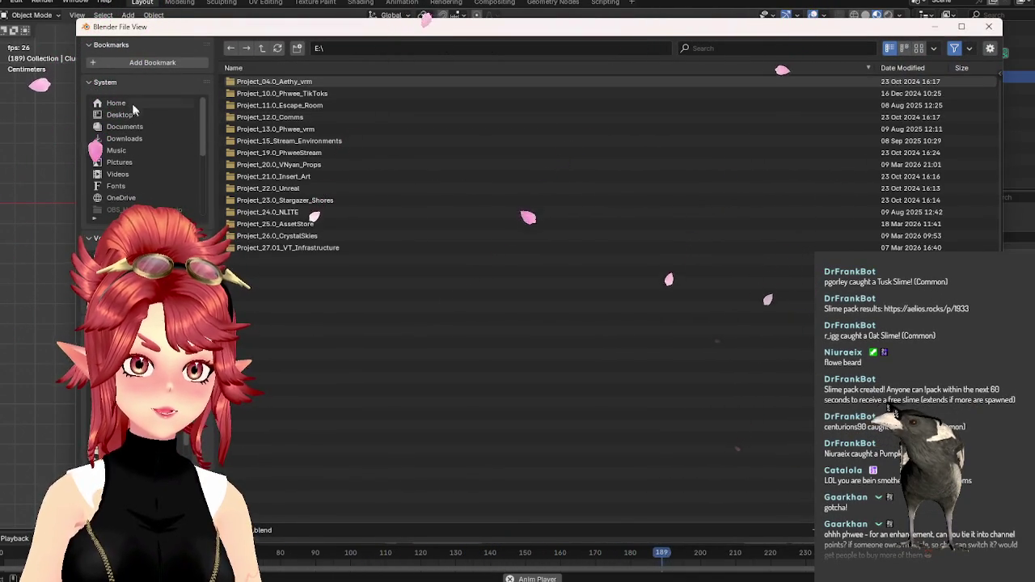
scroll(134, 164, down, 3)
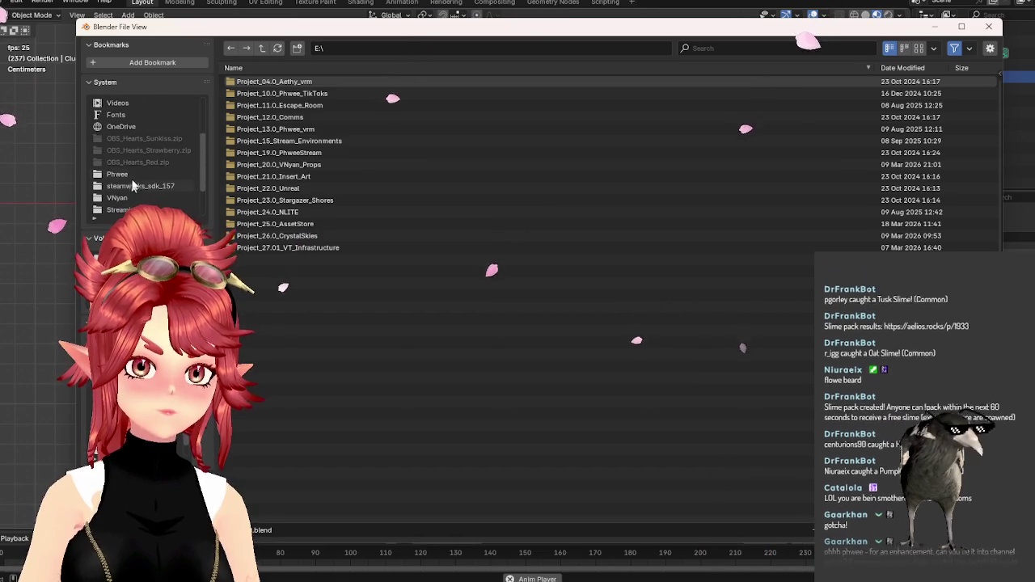
click(122, 174)
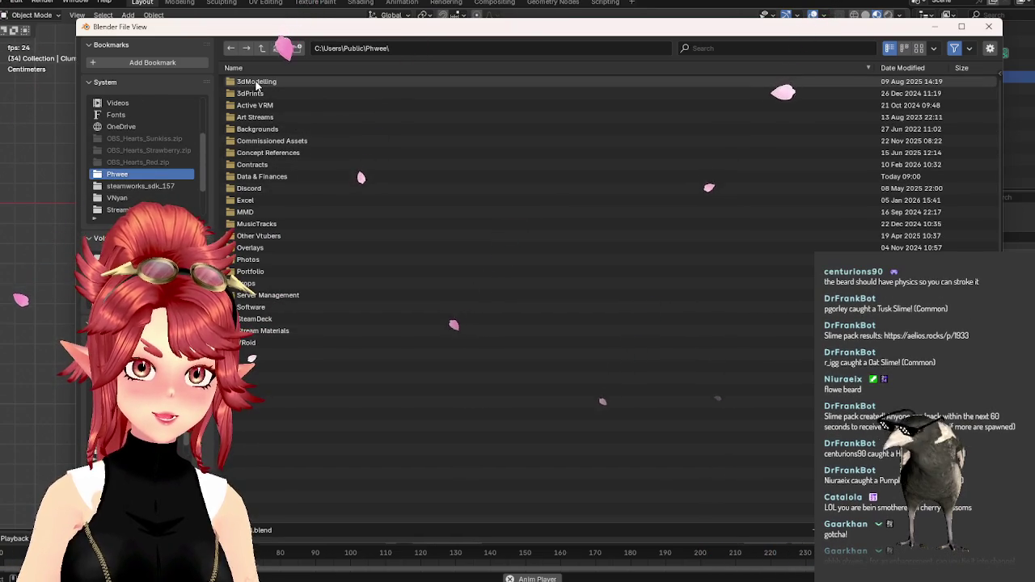
double_click(256, 82)
double_click(253, 219)
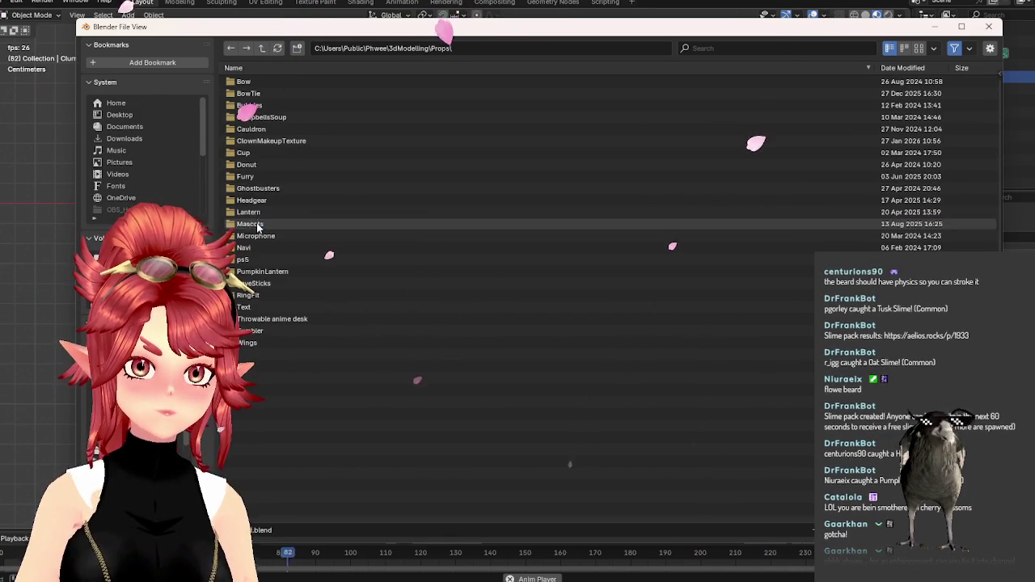
double_click(252, 203)
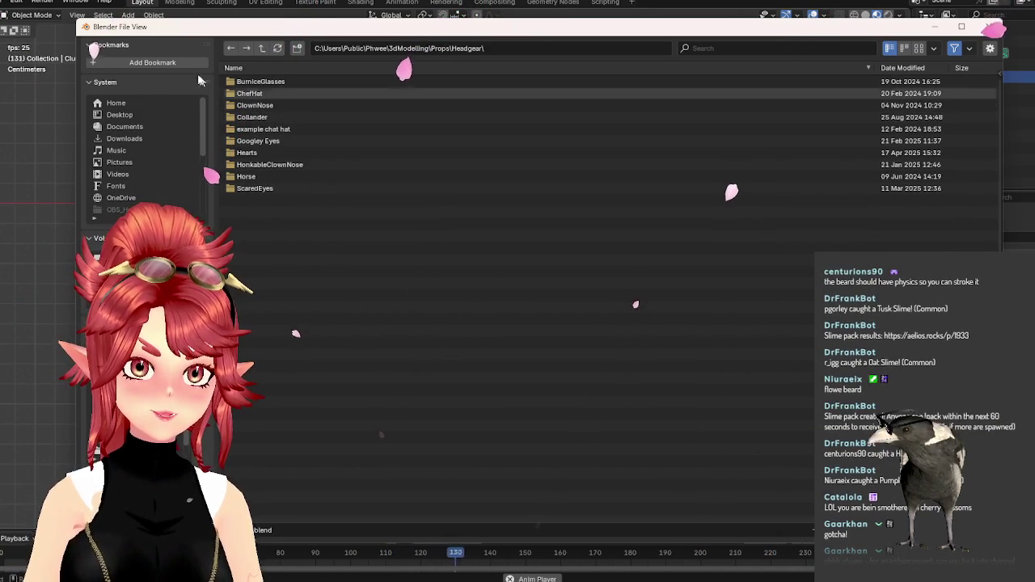
click(296, 48)
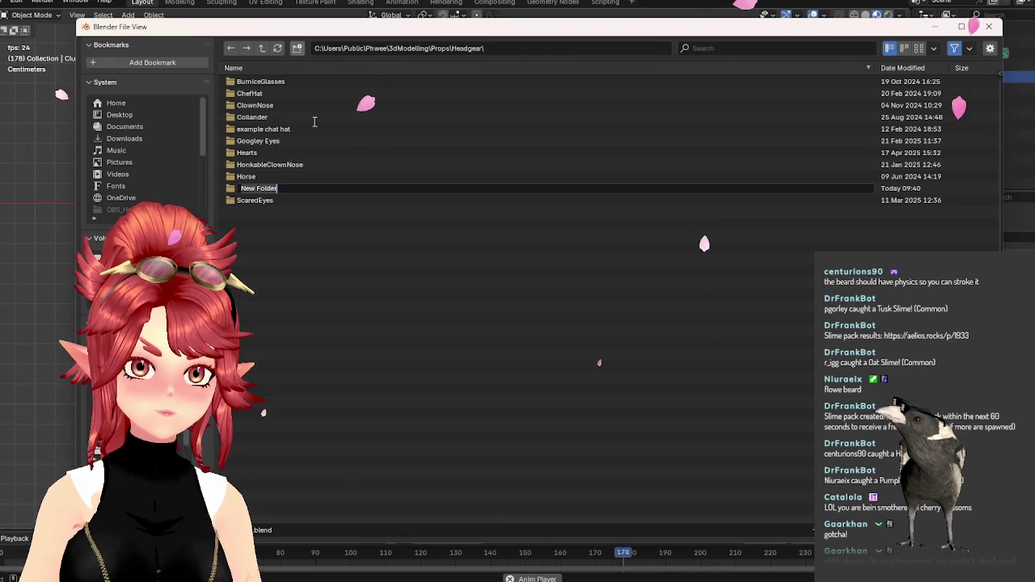
click(316, 184)
key(Delete)
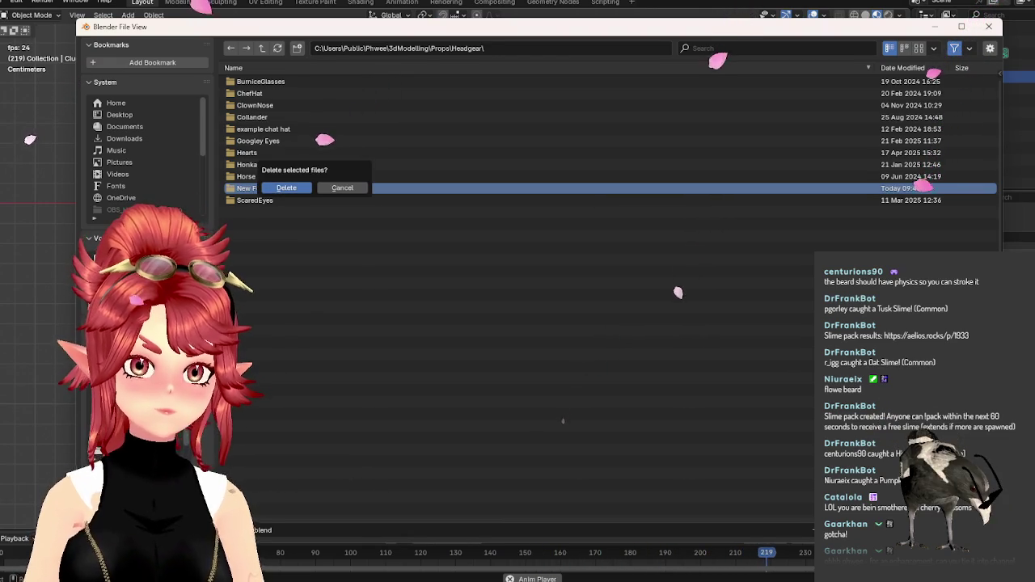
click(286, 187)
Create a GrassBeard folder in Warudo_Props3\Assets\Props and save GrassBeard.blend into it.
key(alt+Left)
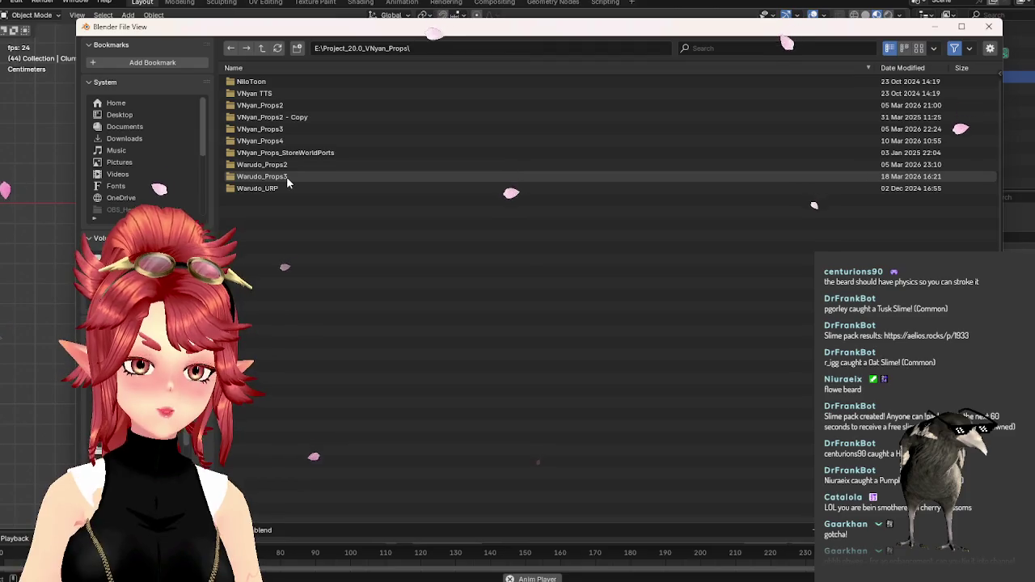
double_click(286, 176)
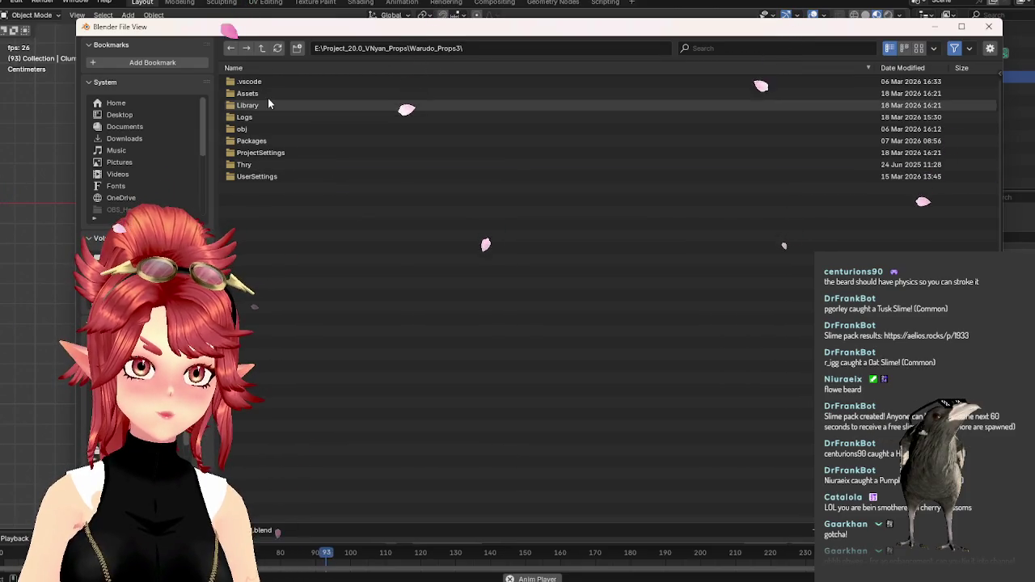
double_click(264, 93)
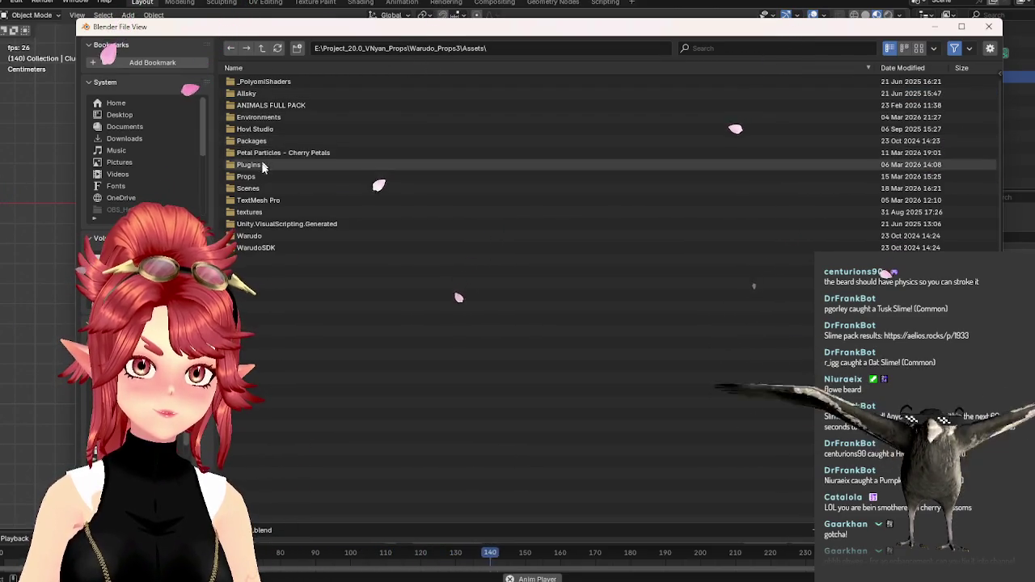
double_click(259, 176)
click(297, 48)
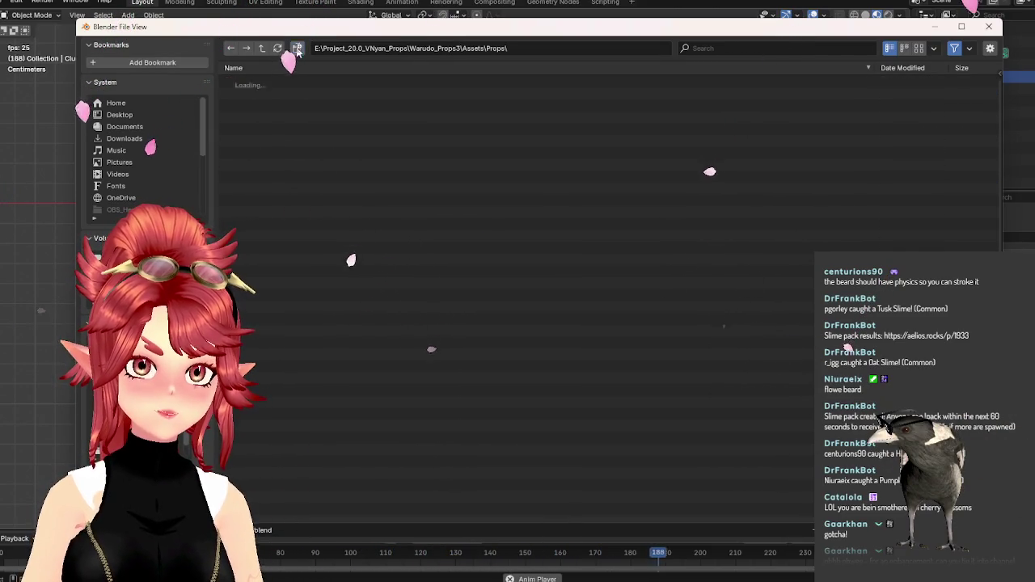
text(GrassB)
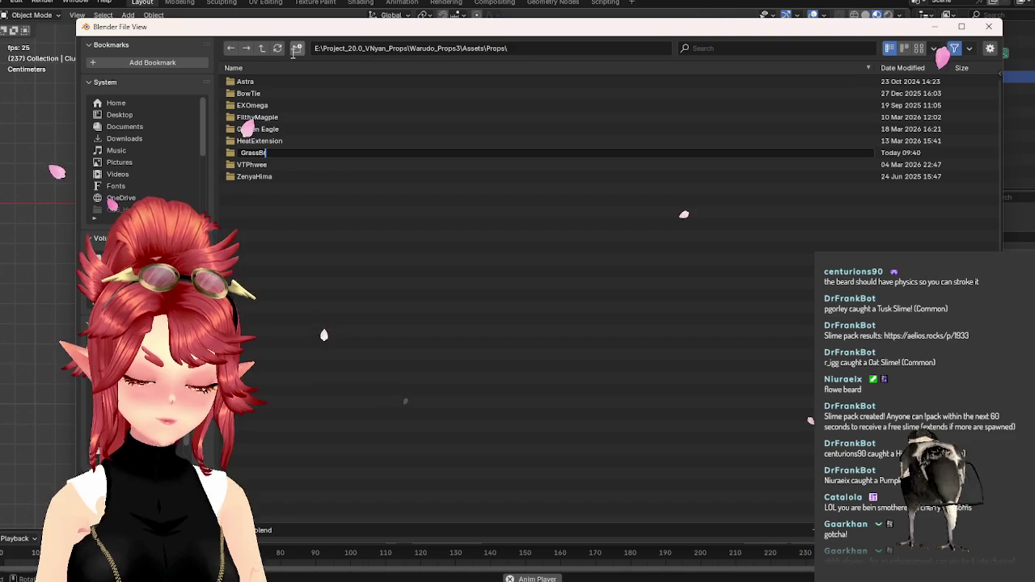
text(eard)
key(Return)
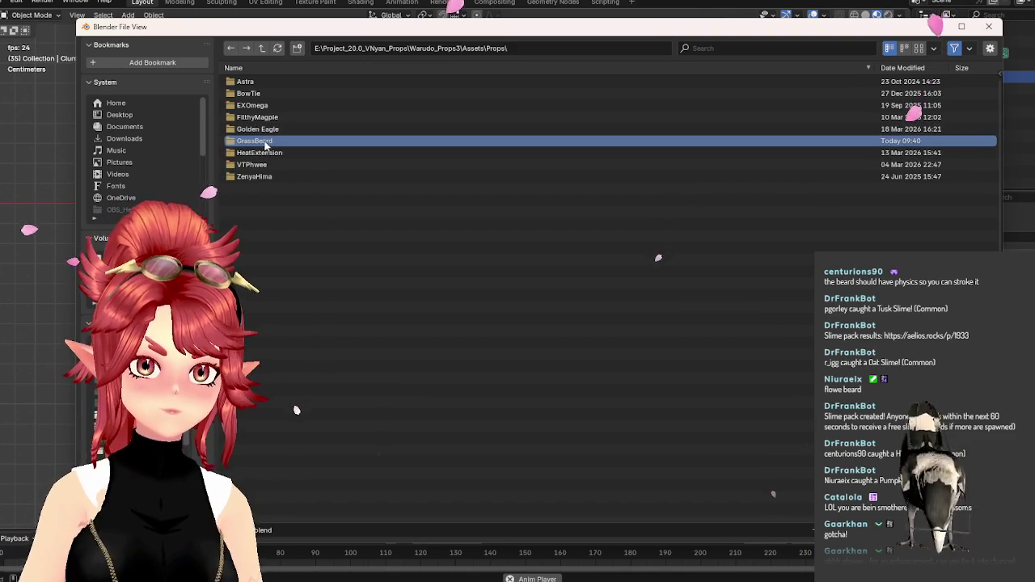
double_click(265, 144)
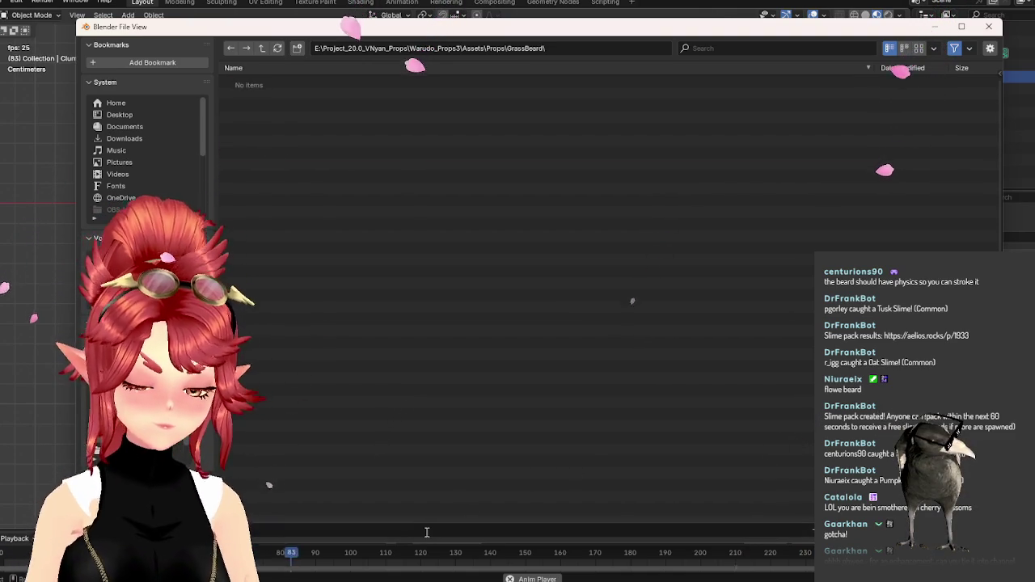
text(GrassBeard.blend)
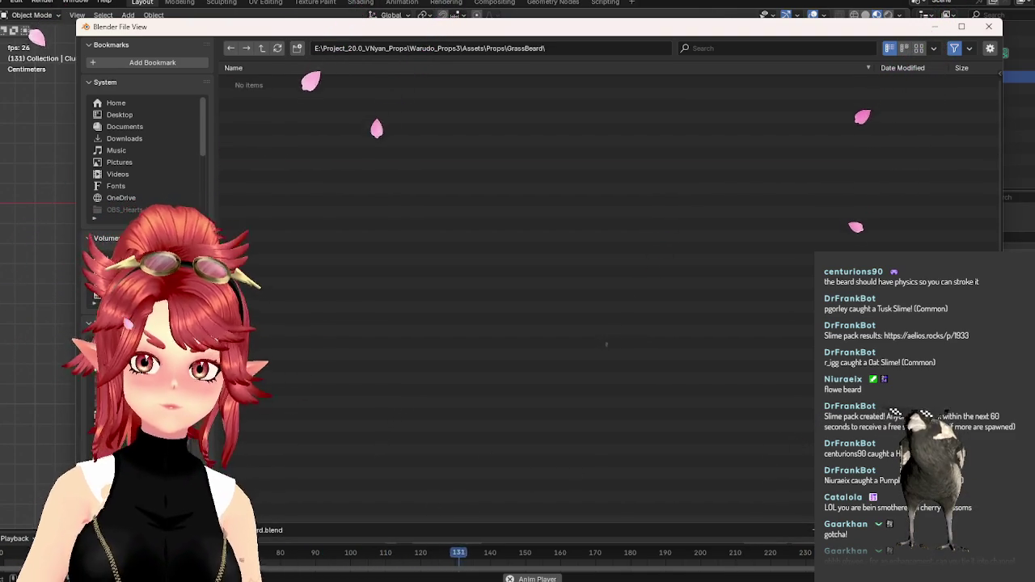
key(Return)
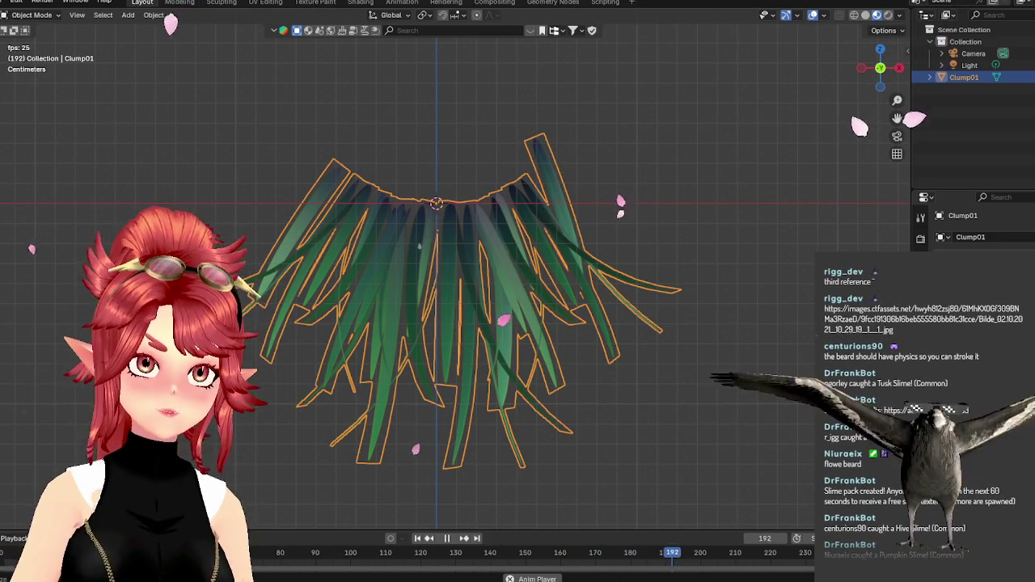
key(alt+Tab)
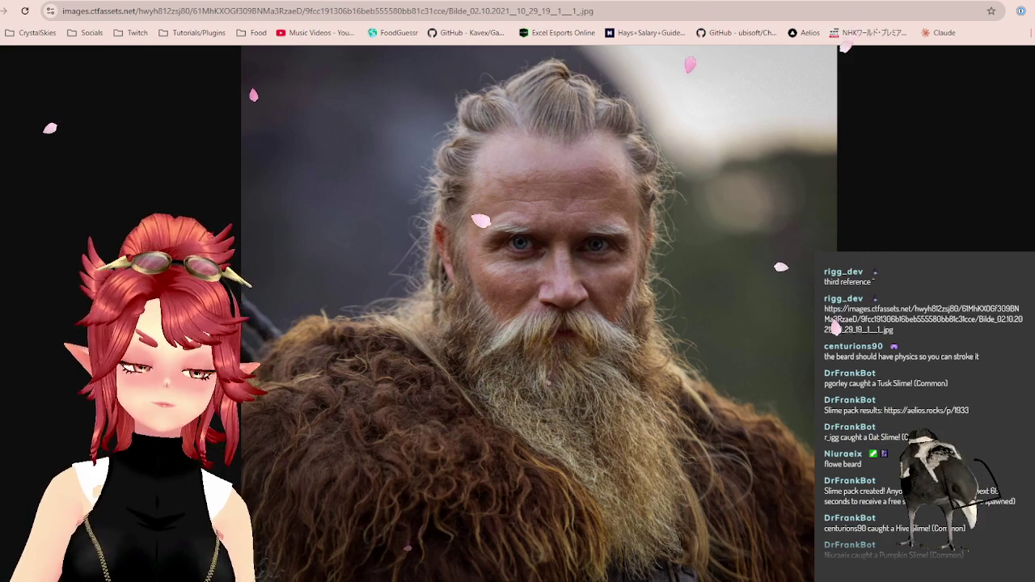
key(alt+Tab)
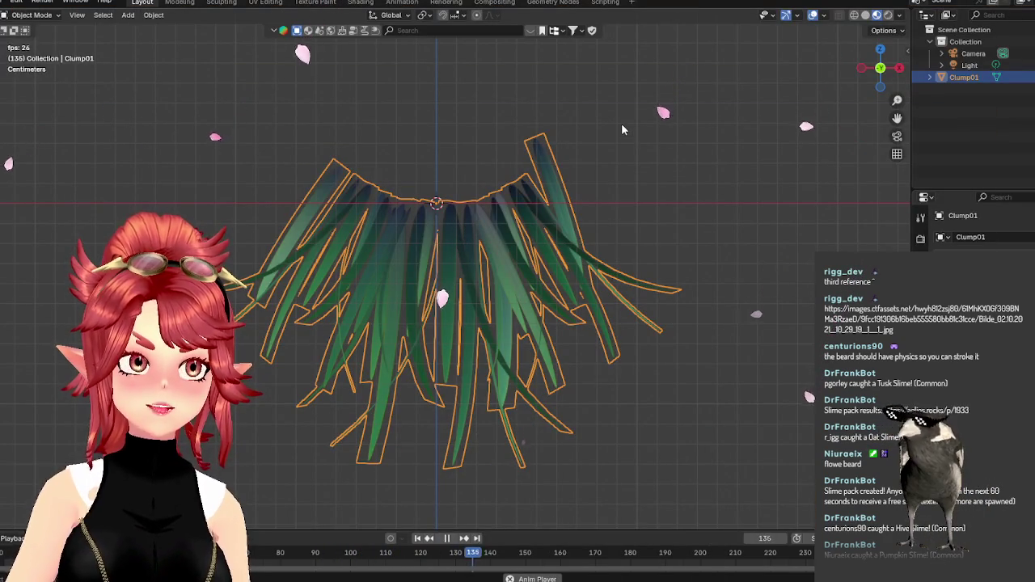
Move the tall upper-right beard strand straight down, level with its neighbours.
click(623, 156)
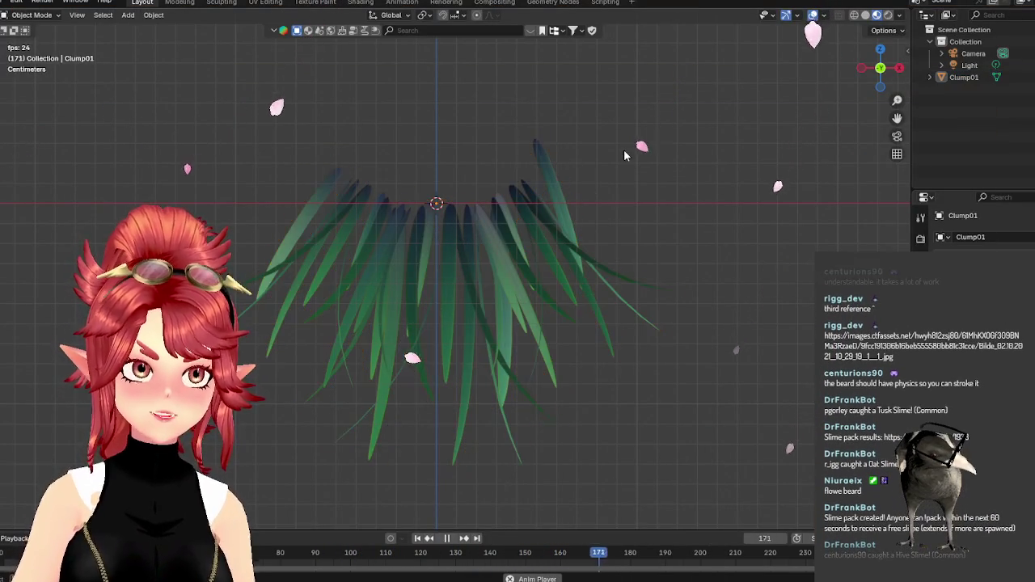
click(554, 200)
key(Tab)
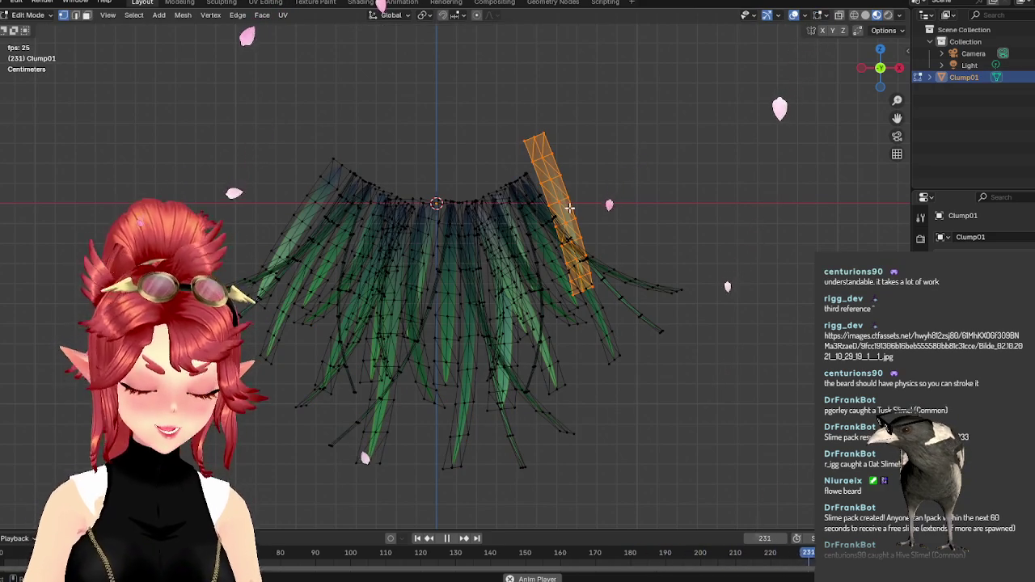
key(g)
key(z)
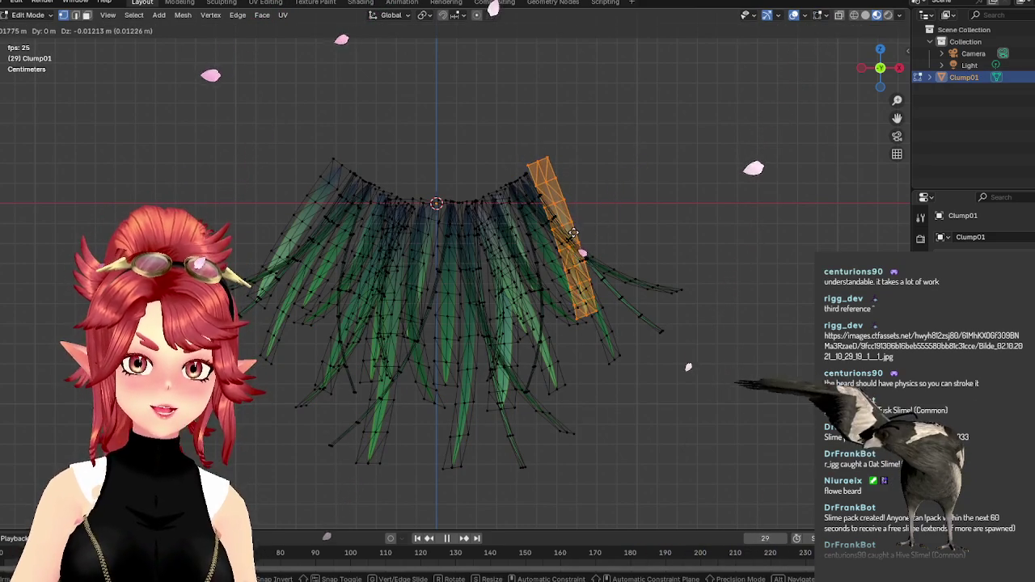
click(622, 229)
key(Tab)
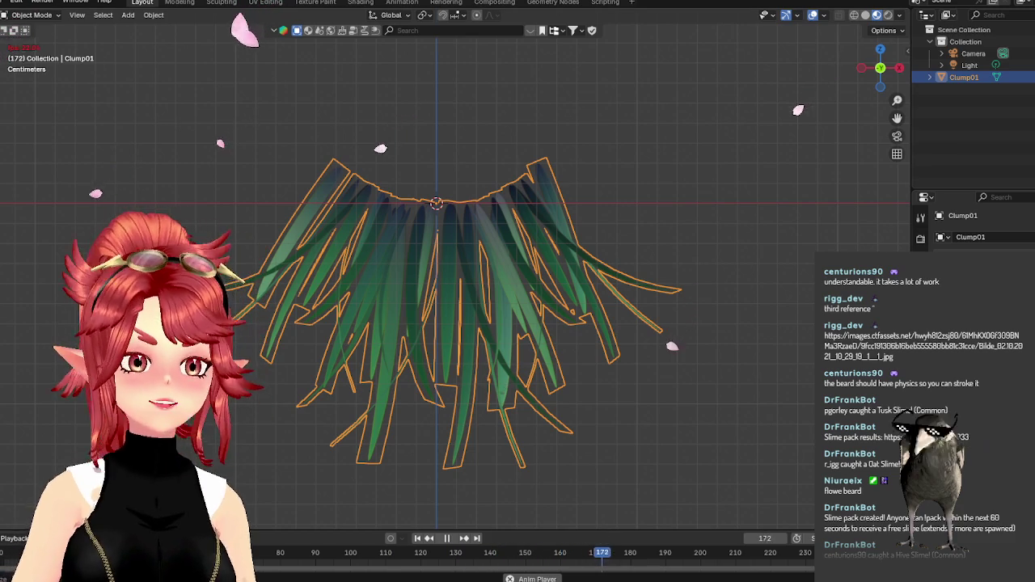
Save grassbeard.blend.
click(6, 1)
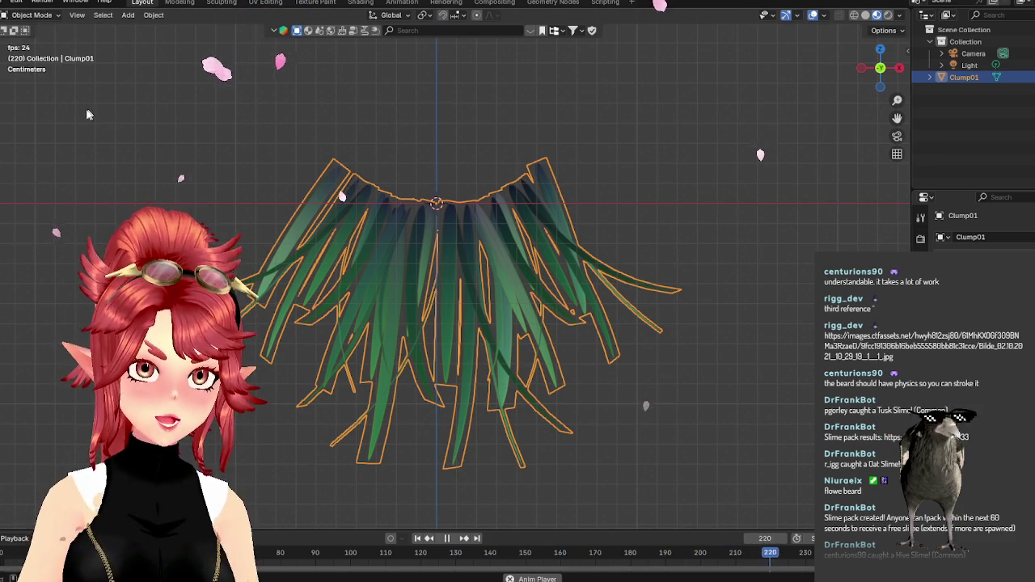
click(6, 1)
click(17, 80)
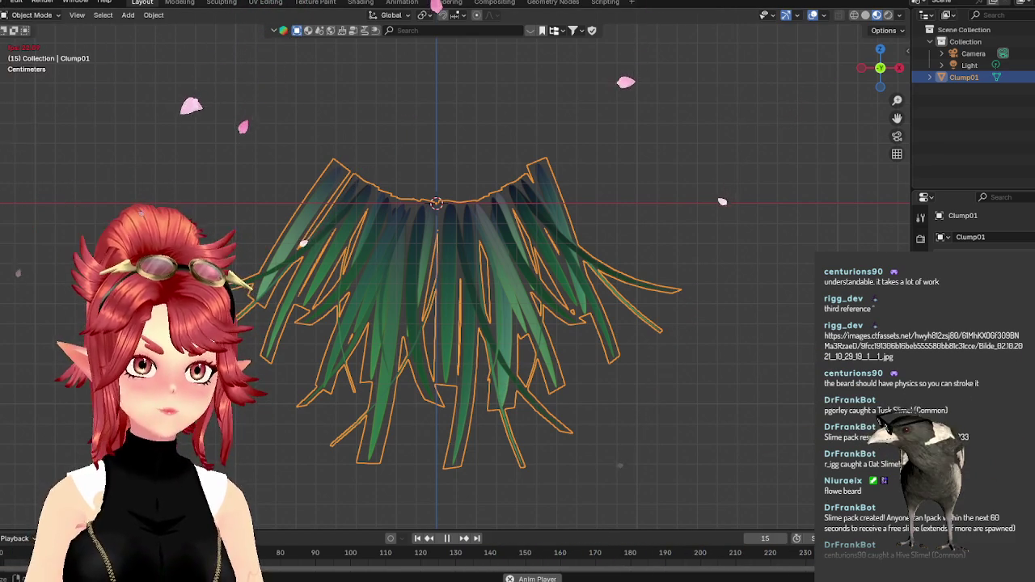
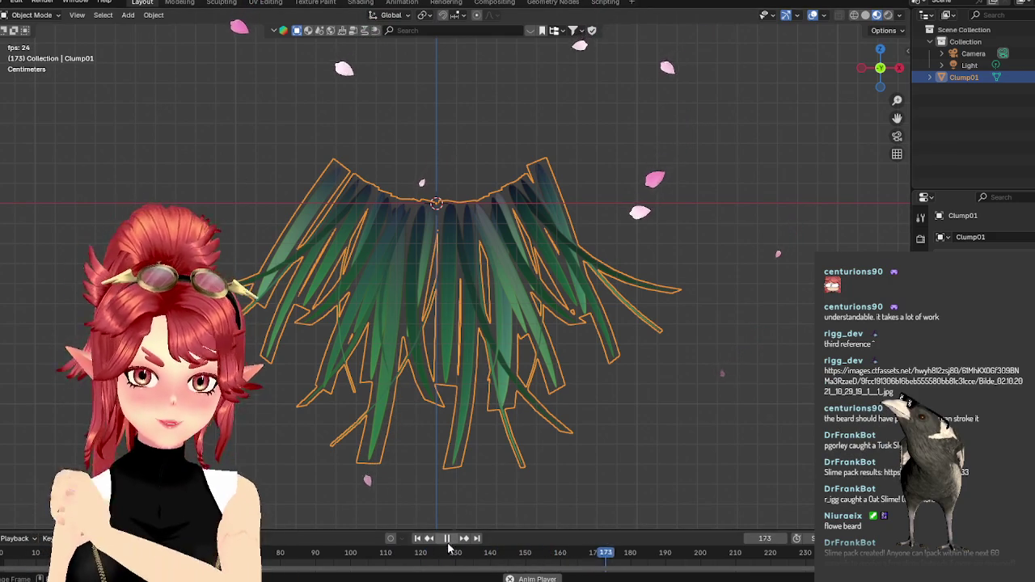
Rewind to the first frame and start an FBX import from the root of drive E.
click(417, 538)
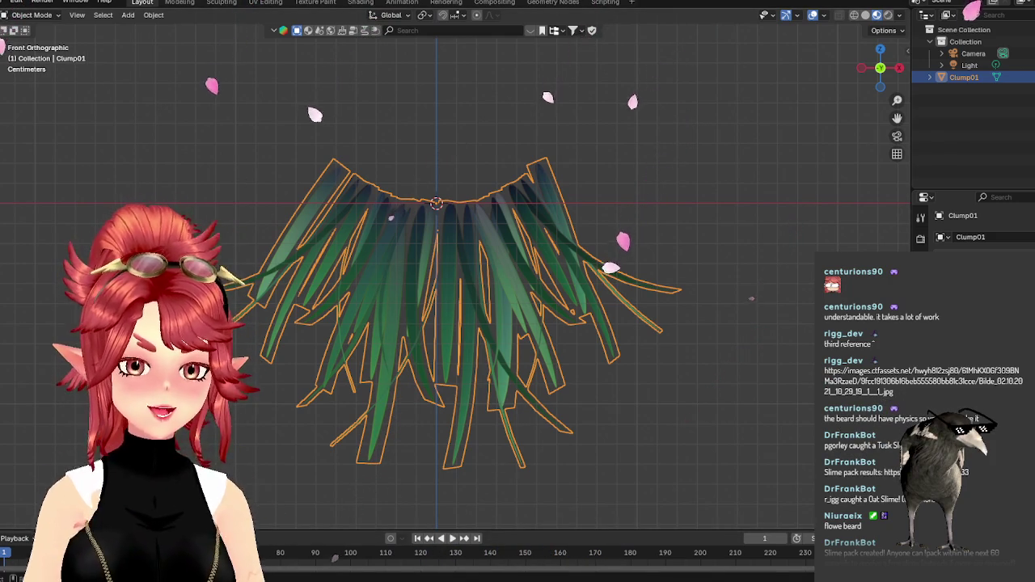
click(8, 3)
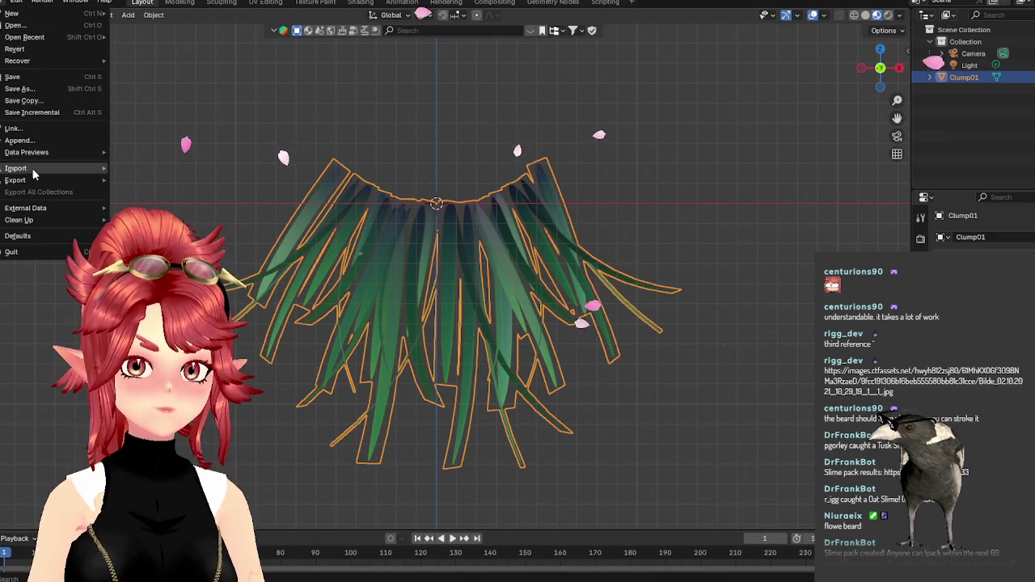
click(178, 263)
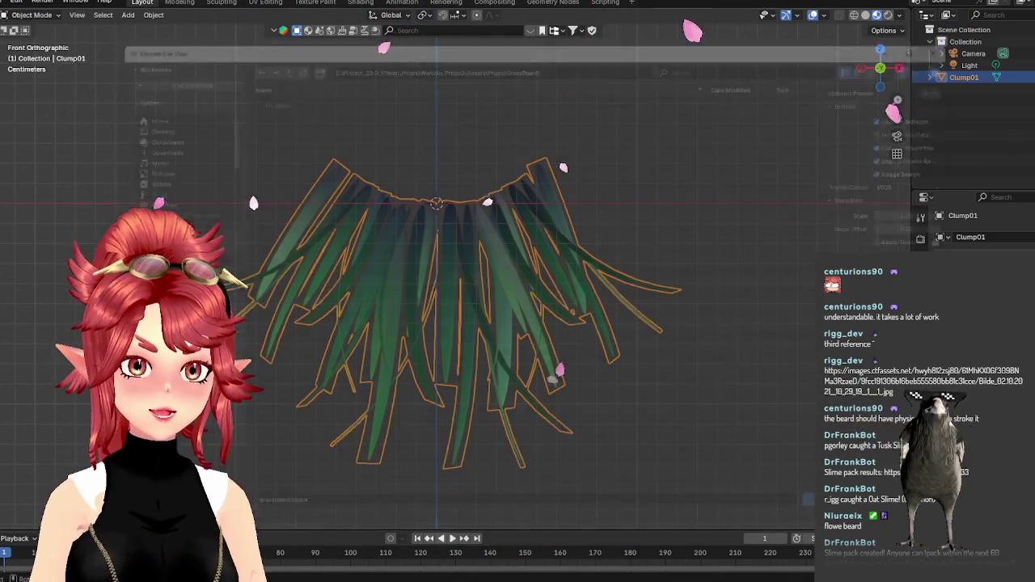
click(261, 48)
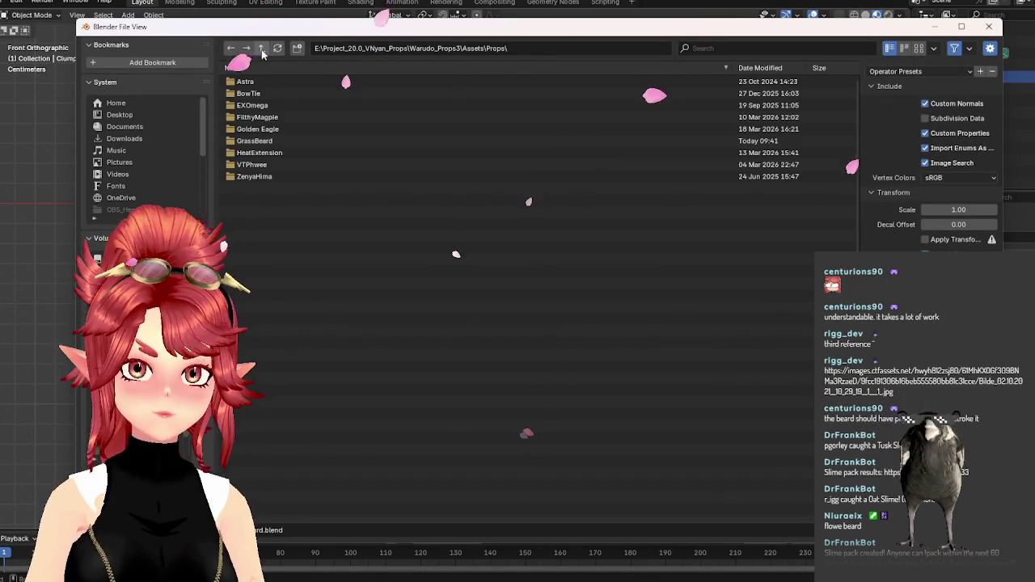
click(261, 49)
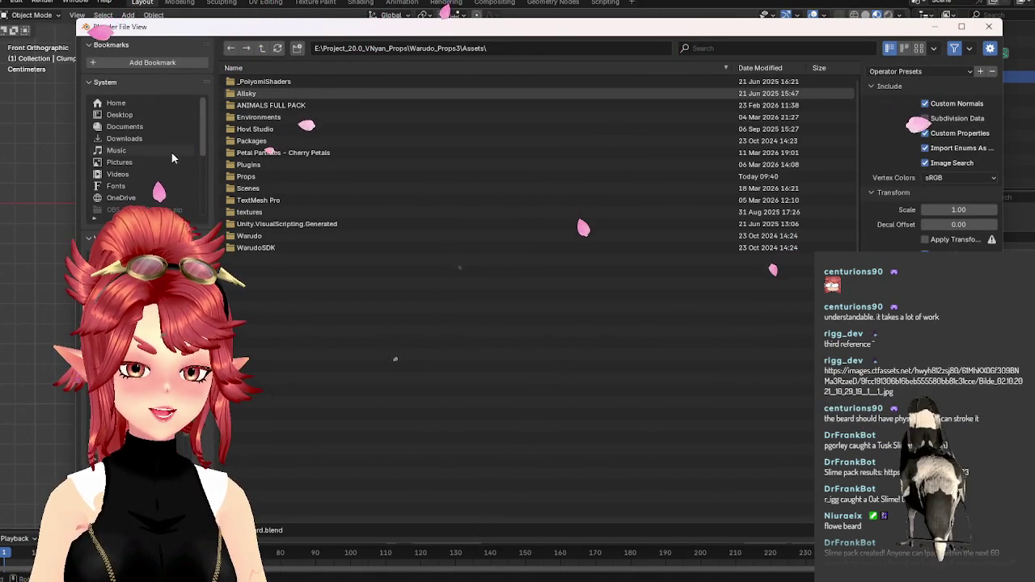
click(261, 48)
click(261, 48)
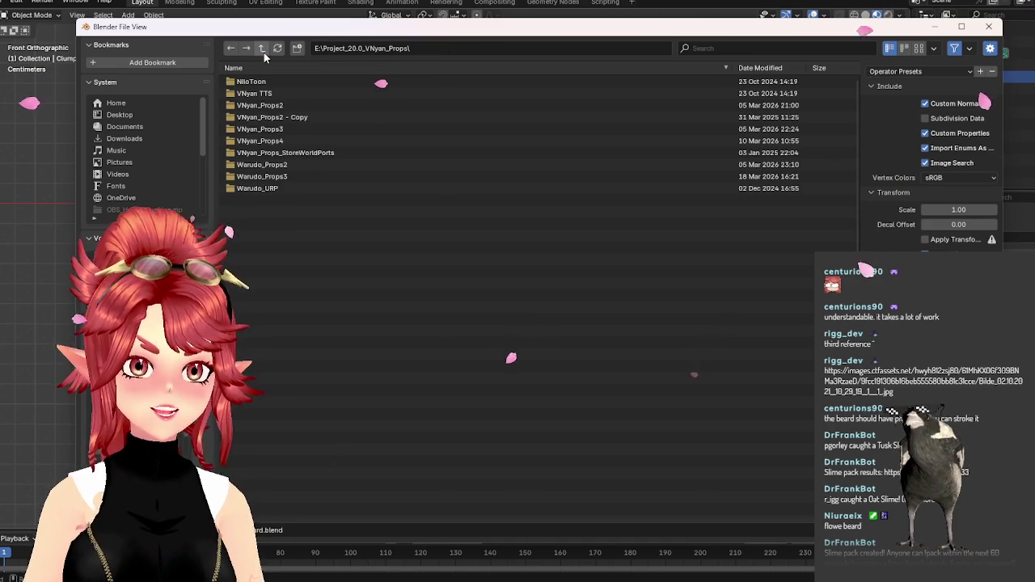
click(262, 48)
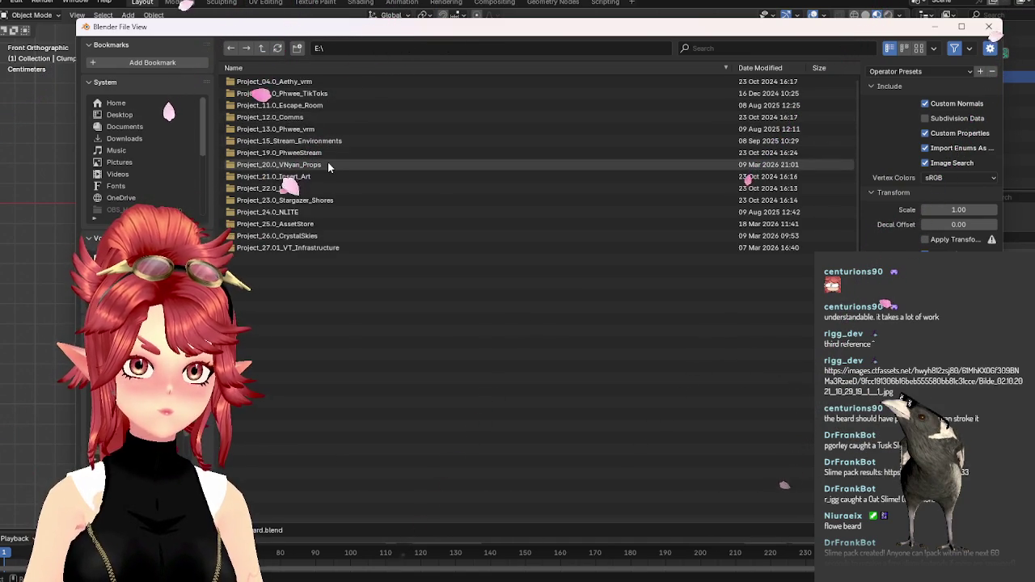
Browse through Project_13.0_Phwee_vrm to the Phwee 0.7 folder and import Phwee_0.7.fbx.
double_click(279, 128)
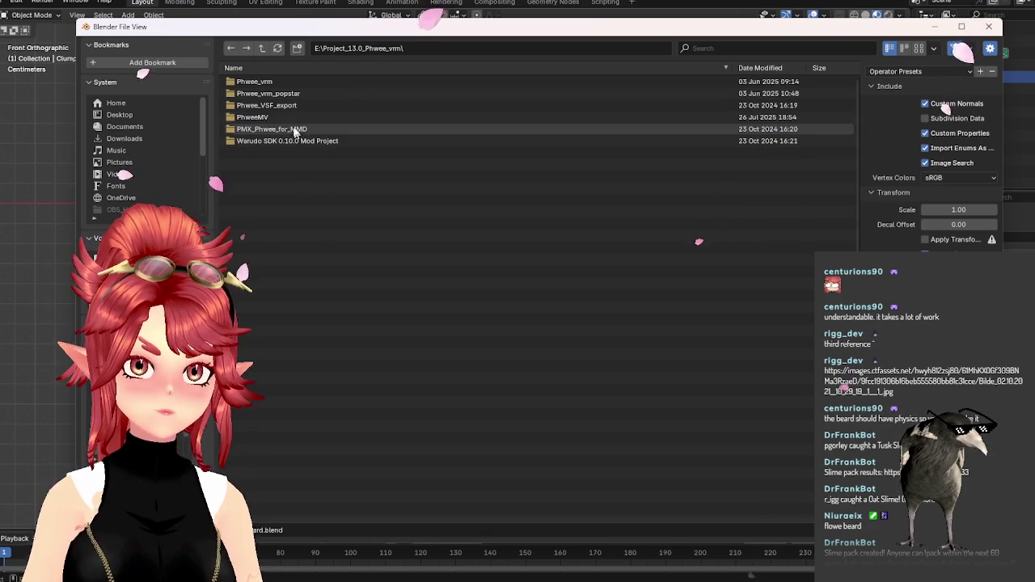
double_click(270, 81)
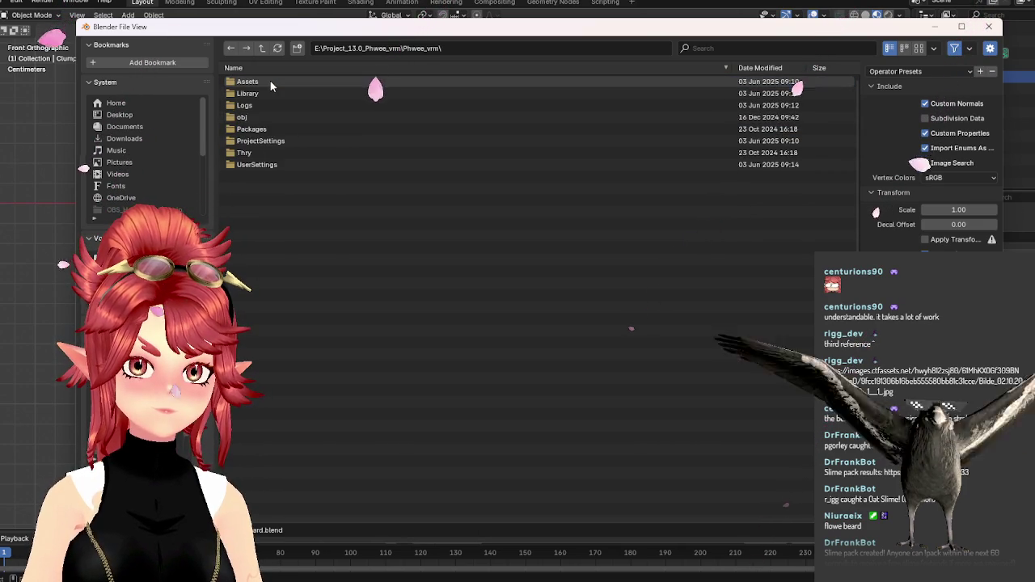
double_click(270, 81)
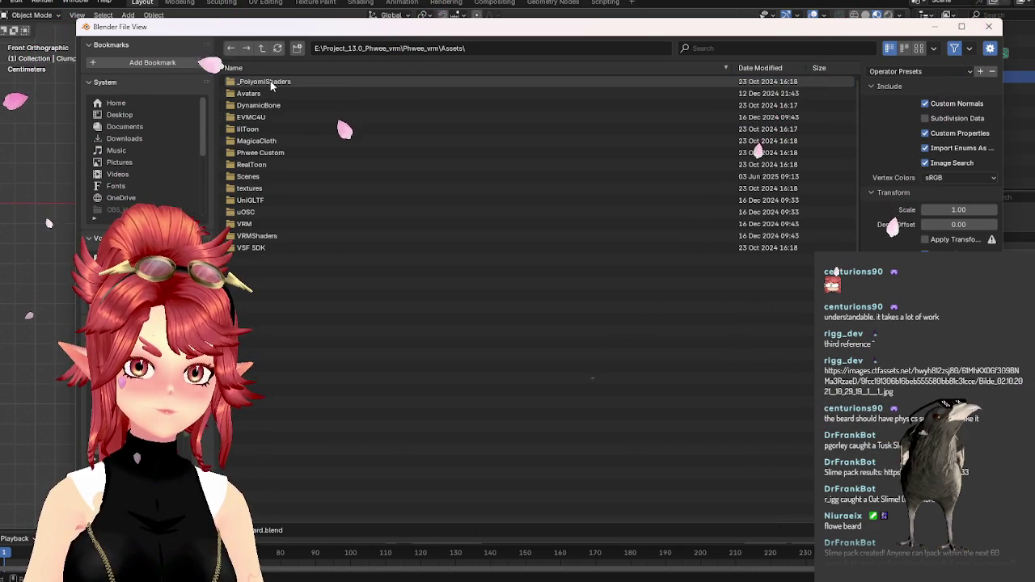
click(267, 94)
double_click(267, 93)
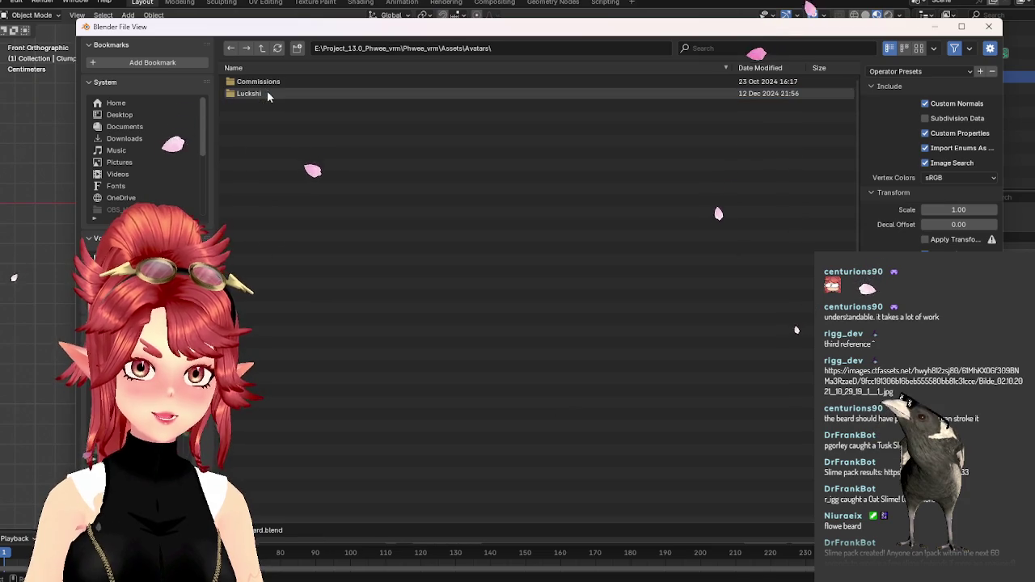
double_click(270, 82)
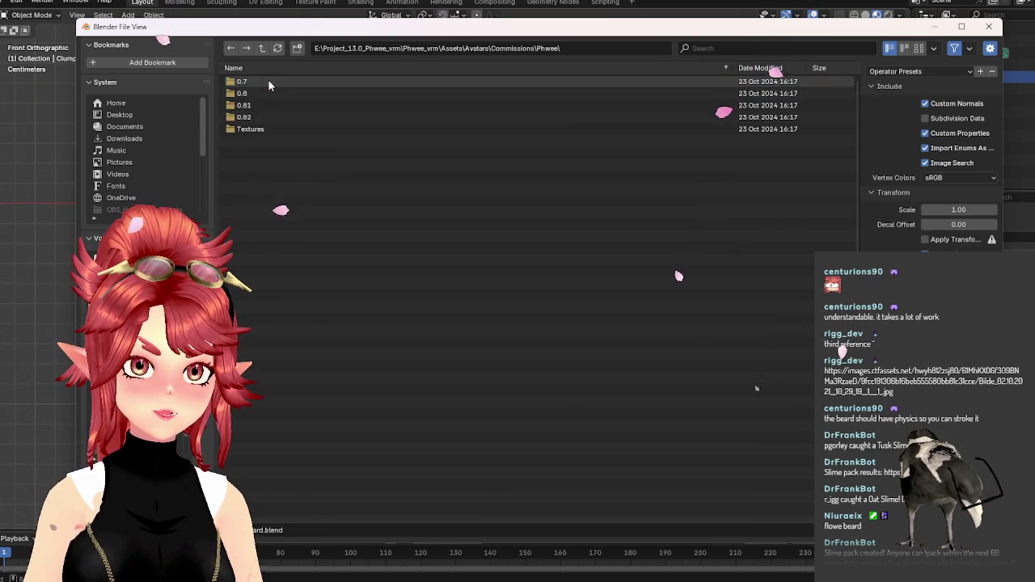
double_click(270, 81)
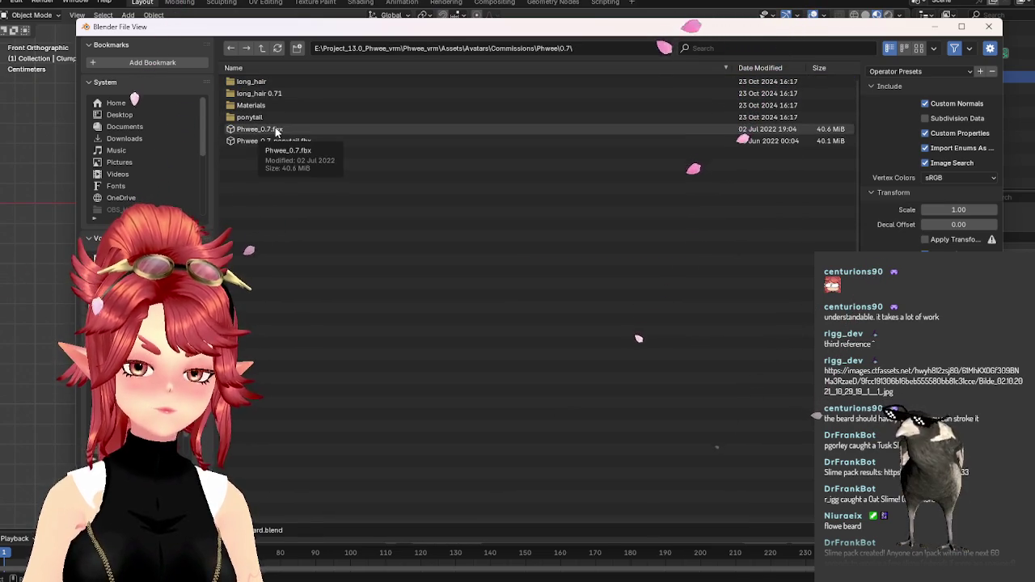
double_click(275, 132)
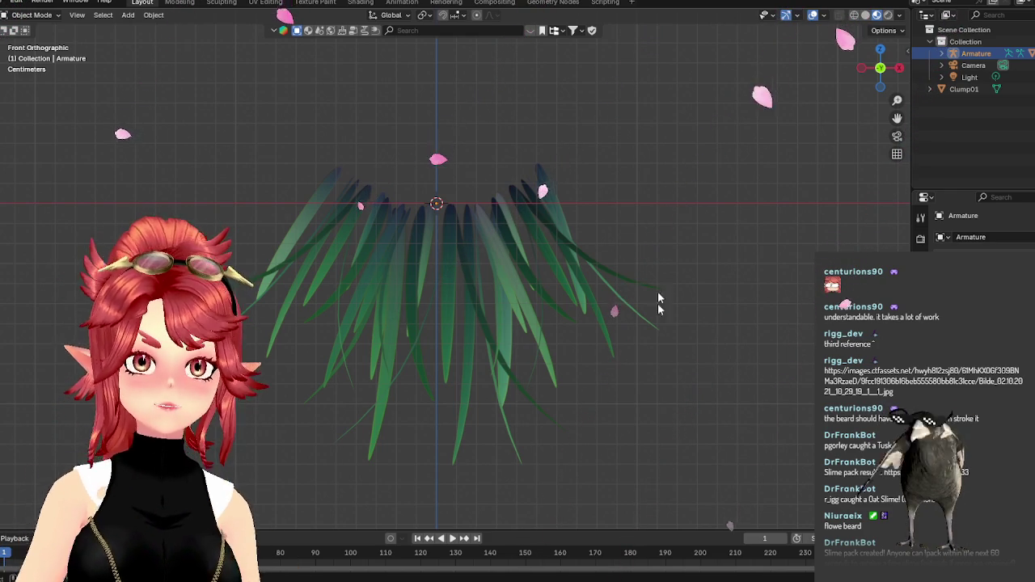
Zoom out to find the imported armature, expand it in the Outliner and select Body.
scroll(542, 271, down, 2)
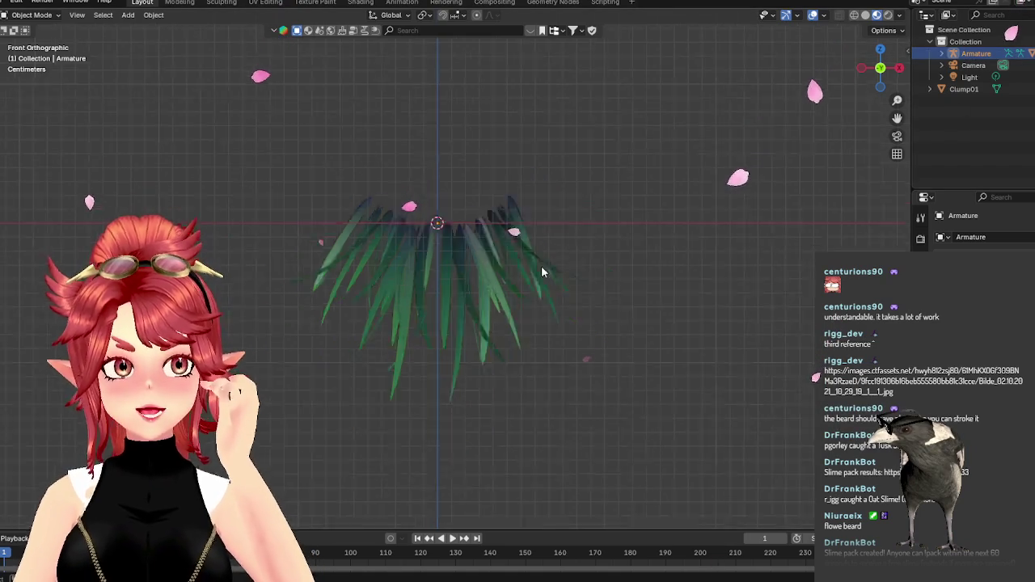
scroll(558, 279, down, 5)
scroll(575, 293, down, 5)
scroll(575, 293, down, 3)
scroll(577, 279, down, 5)
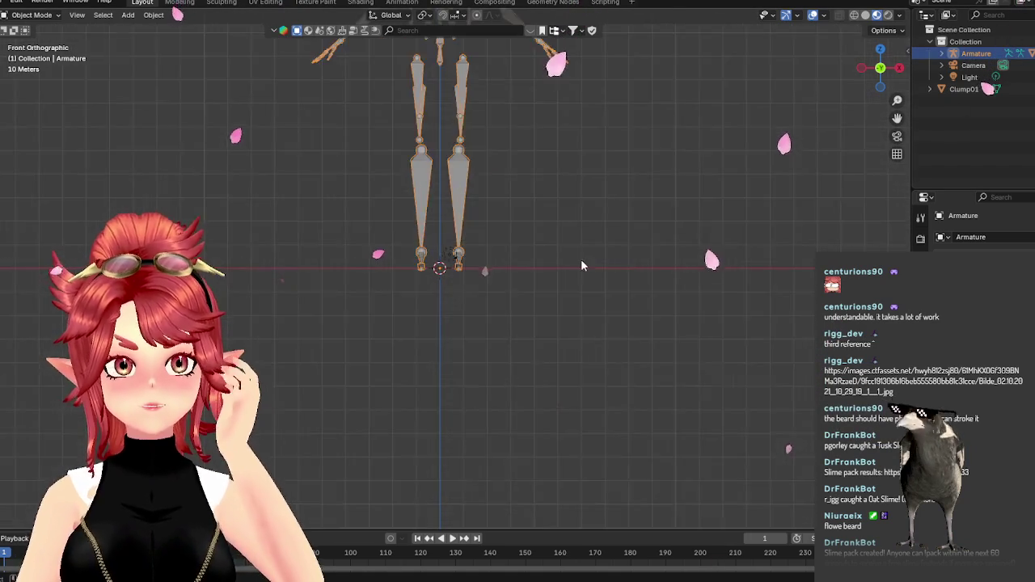
scroll(580, 265, down, 4)
scroll(514, 241, up, 6)
mouse_move(513, 241)
middle_down()
mouse_move(580, 230)
mouse_move(543, 254)
mouse_move(555, 292)
mouse_move(467, 282)
mouse_move(518, 275)
mouse_move(493, 270)
mouse_move(501, 266)
middle_up()
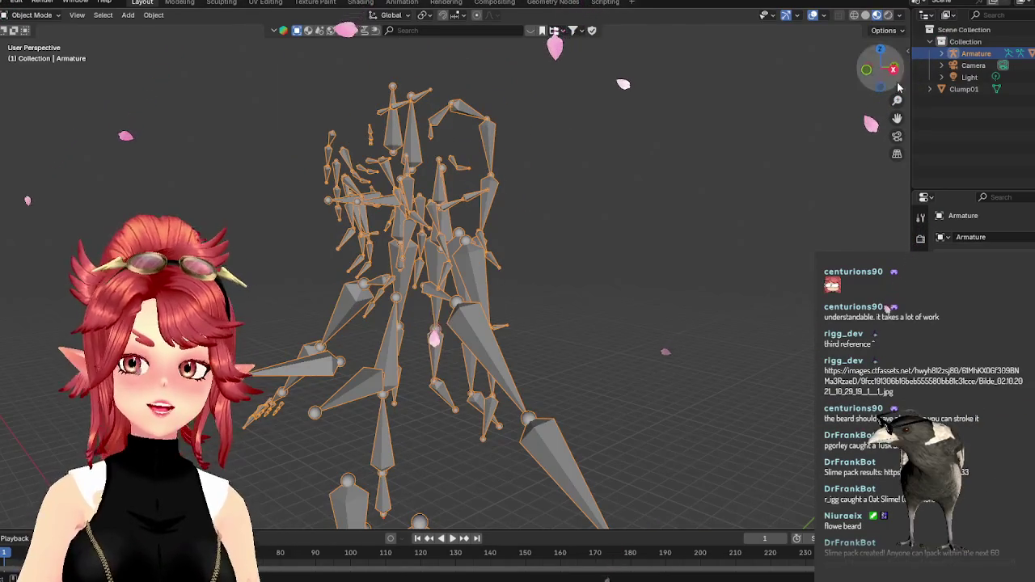
click(942, 53)
mouse_move(832, 194)
middle_down()
mouse_move(784, 202)
mouse_move(849, 145)
middle_up()
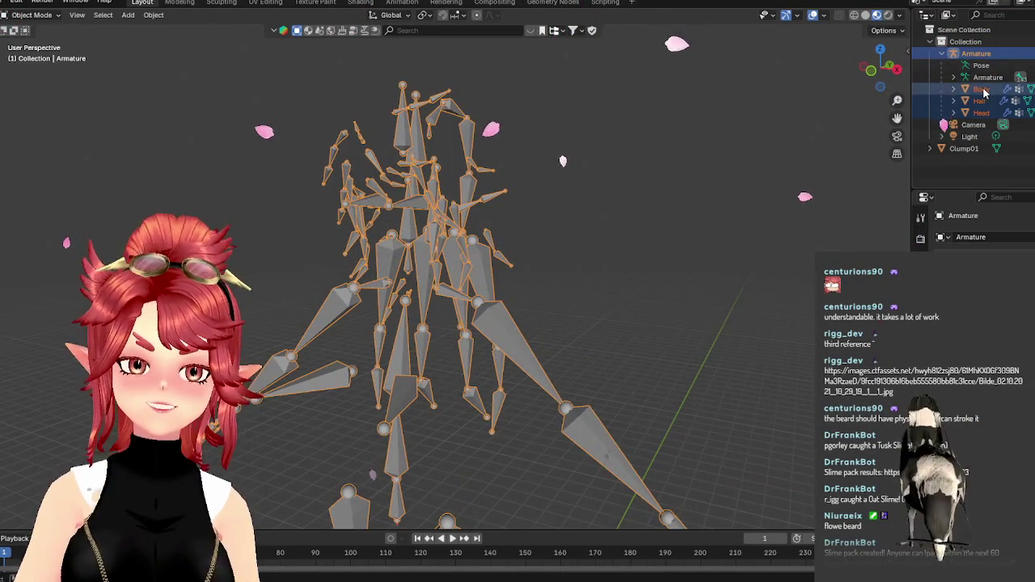
click(981, 89)
Orbit and zoom around the armature's bones to inspect them from an angled view.
scroll(654, 266, down, 5)
scroll(615, 304, up, 3)
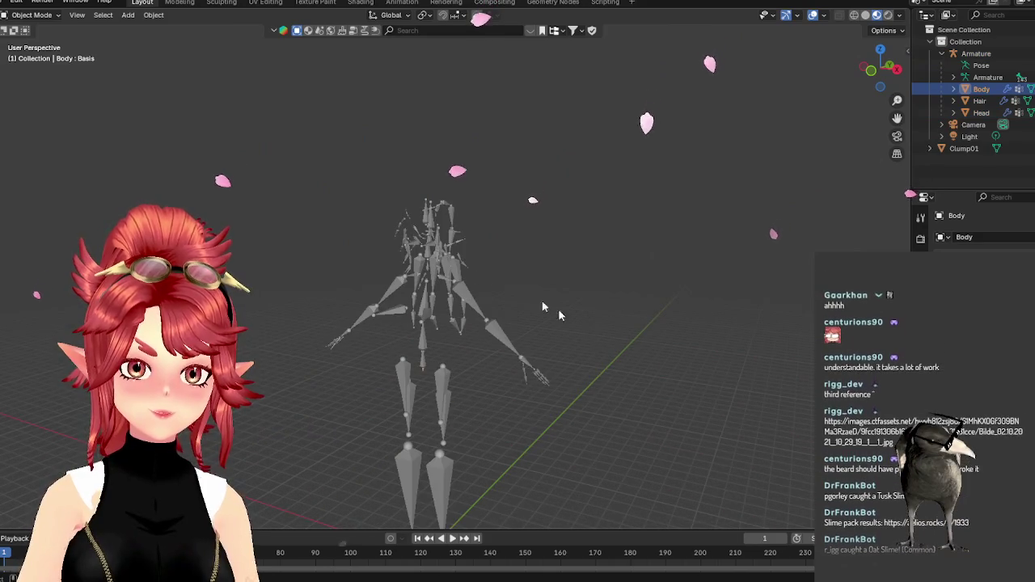
scroll(469, 265, up, 8)
scroll(469, 265, down, 2)
scroll(565, 281, down, 2)
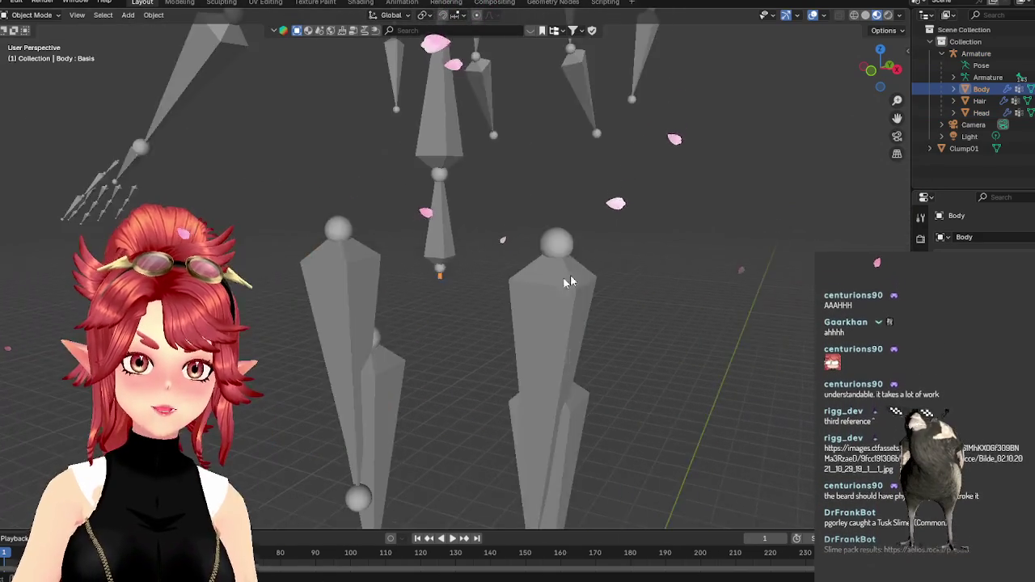
scroll(570, 281, down, 3)
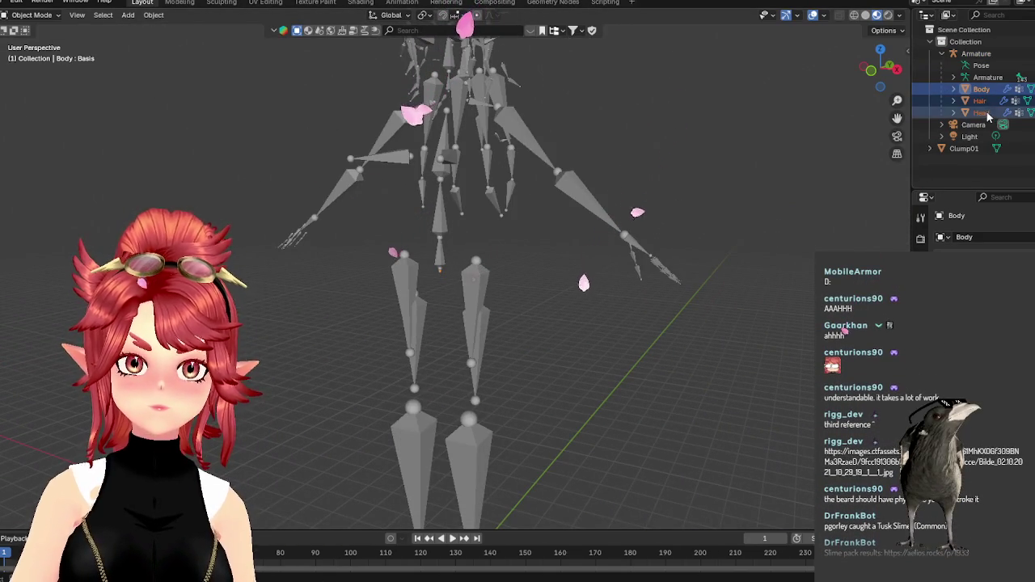
scroll(614, 202, down, 3)
middle_drag(615, 202, 659, 145)
scroll(561, 210, up, 5)
middle_drag(541, 197, 552, 240)
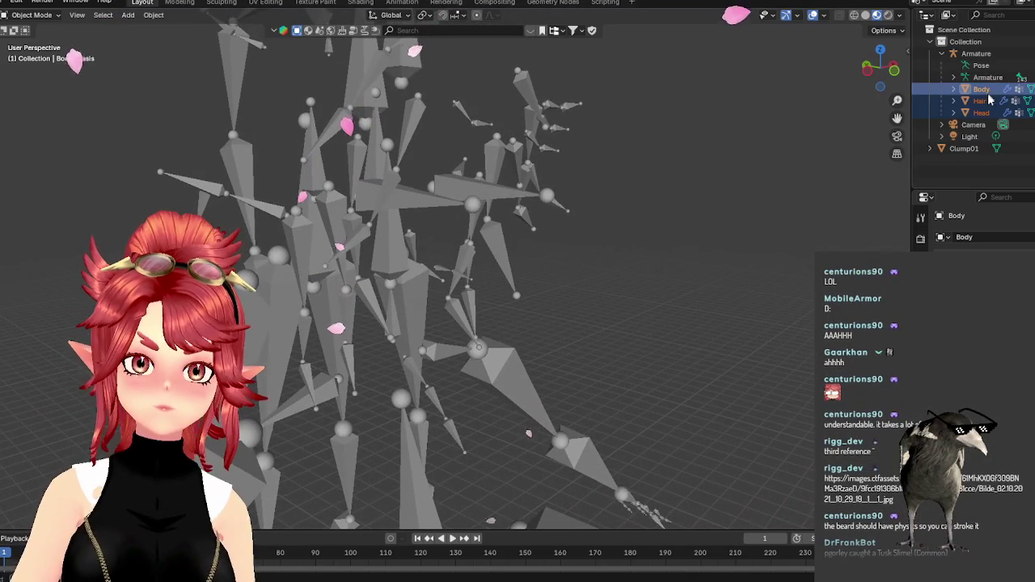
Show the N sidebar's Transform properties and select the Armature object.
key(n)
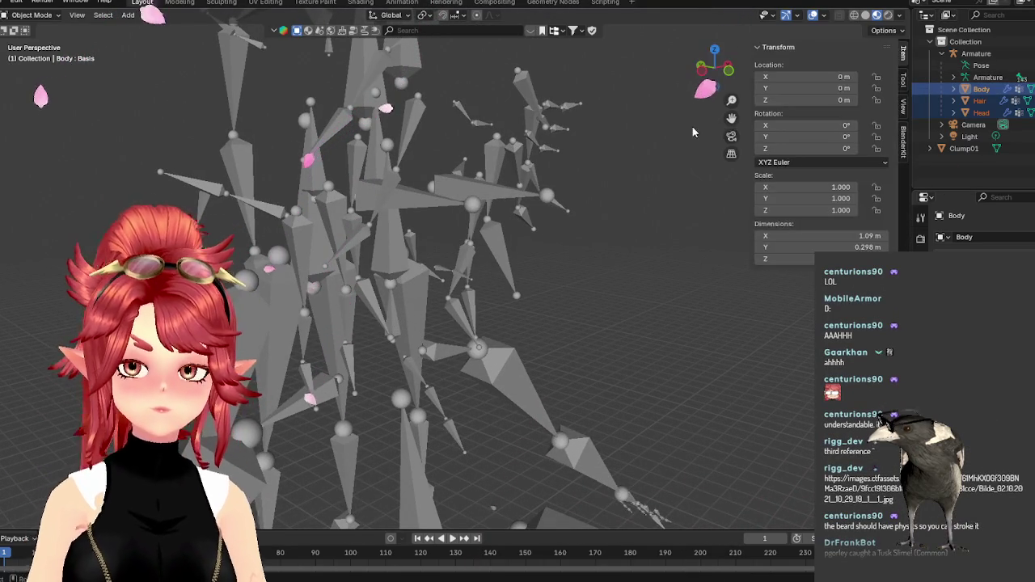
click(979, 54)
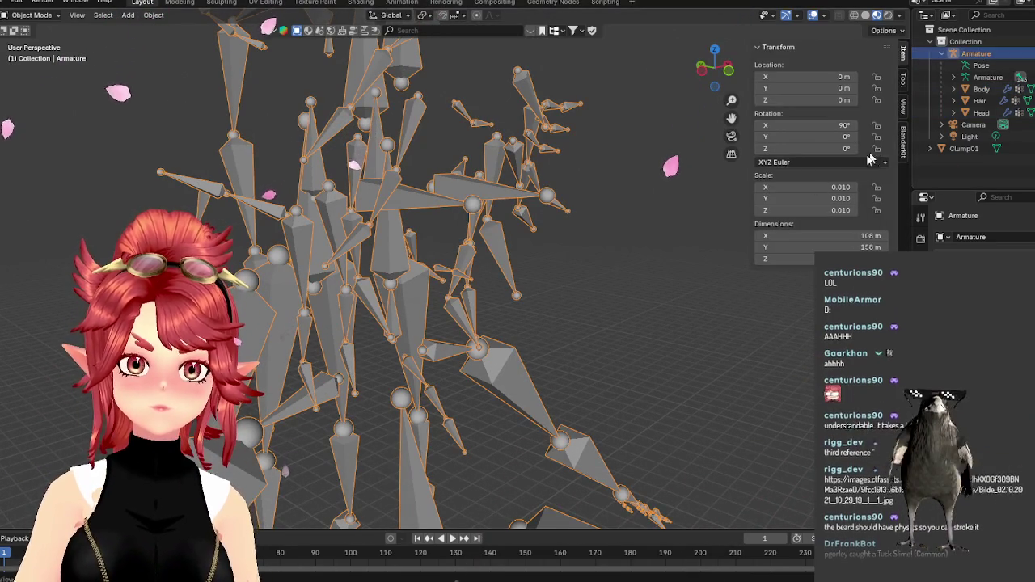
click(832, 186)
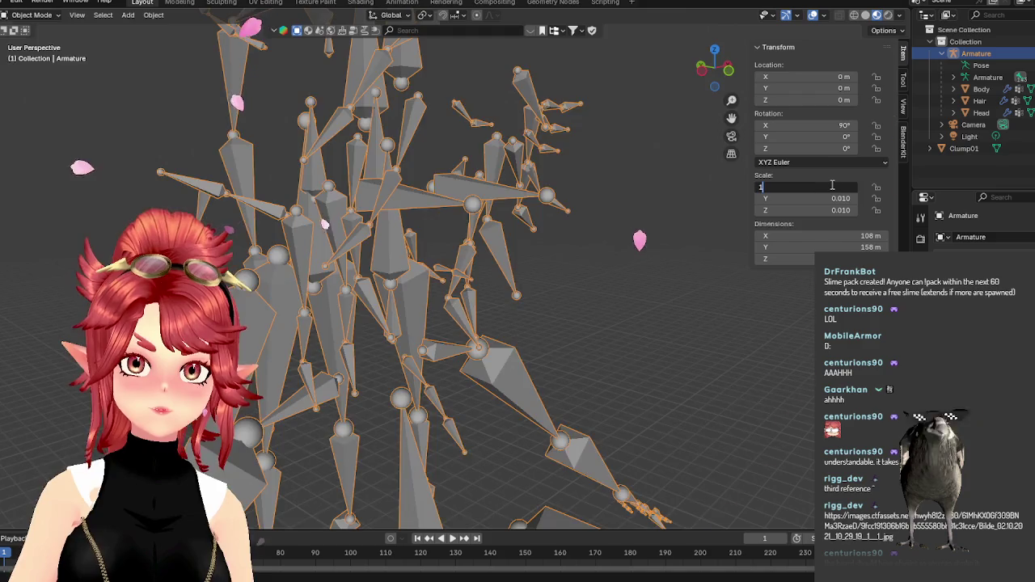
key(Return)
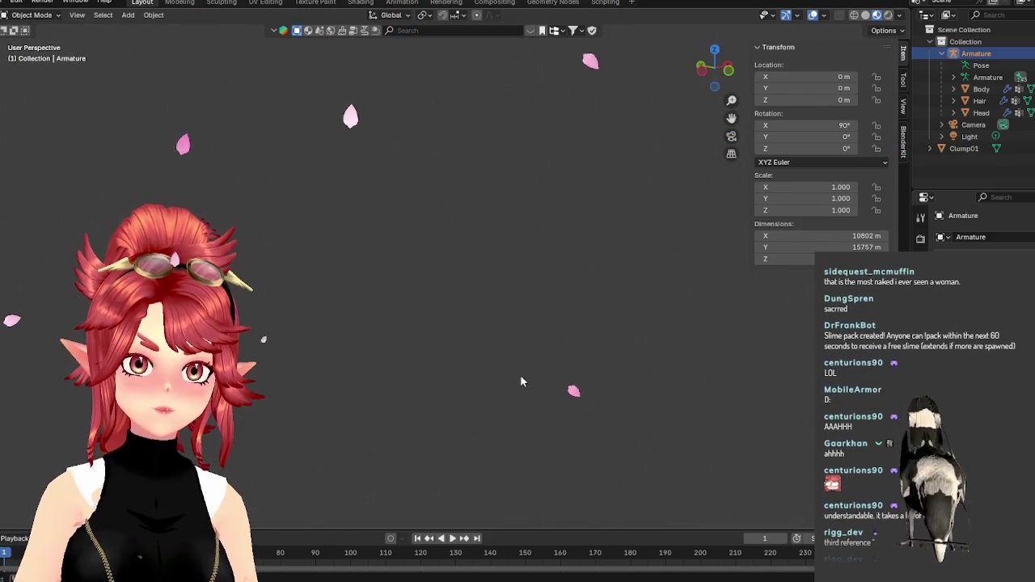
scroll(548, 364, down, 2)
scroll(578, 392, down, 2)
Shrink the Armature by setting its scale fields down to 0.0001.
click(809, 187)
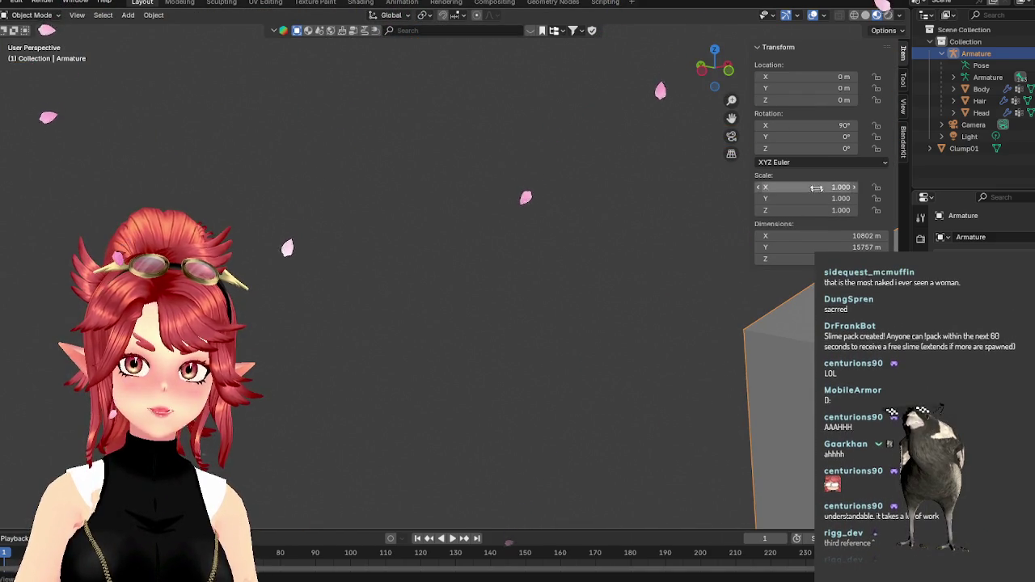
text(0.01)
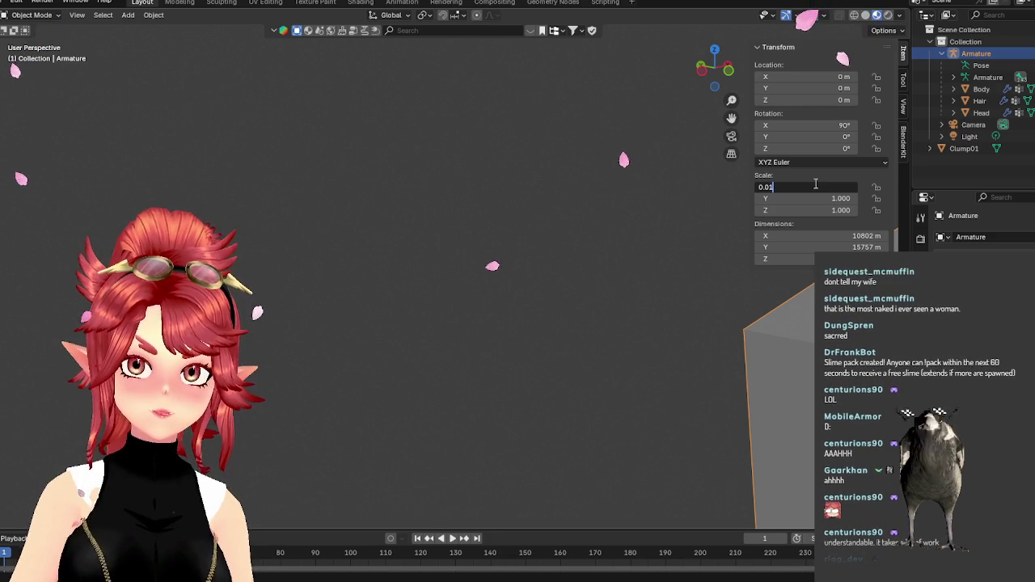
key(Tab)
text(0.01)
key(Tab)
text(0.0)
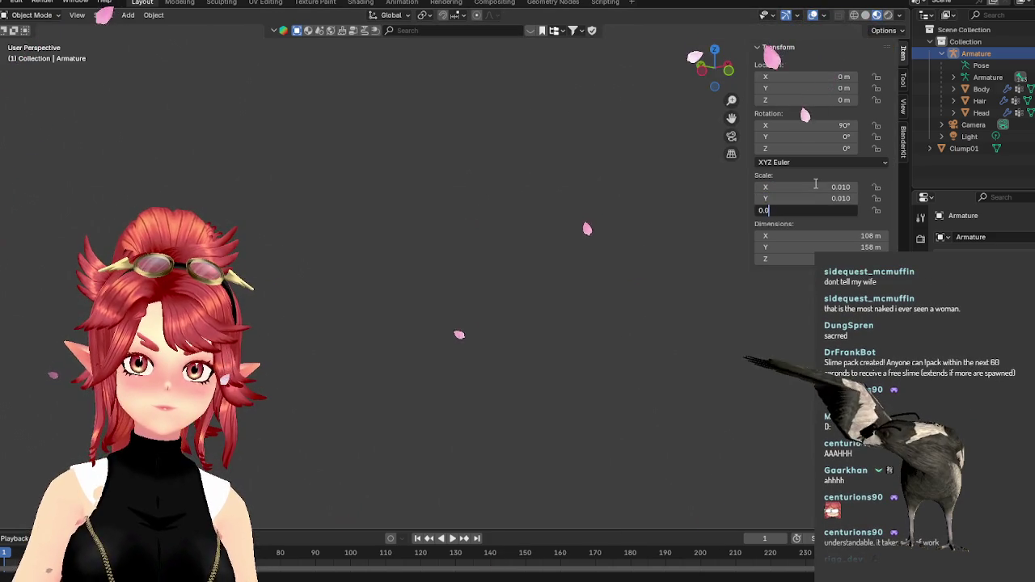
text(1)
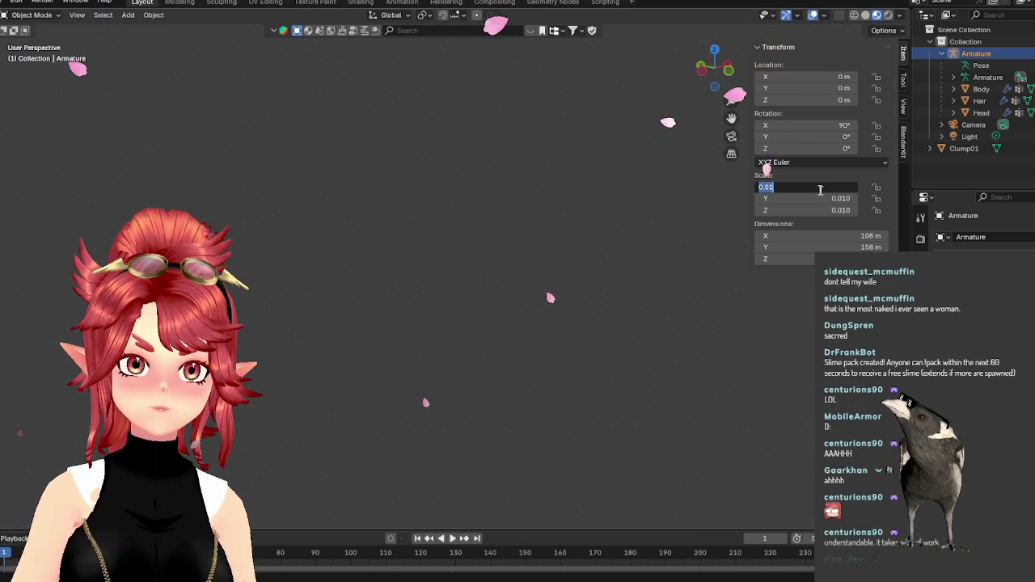
text(001)
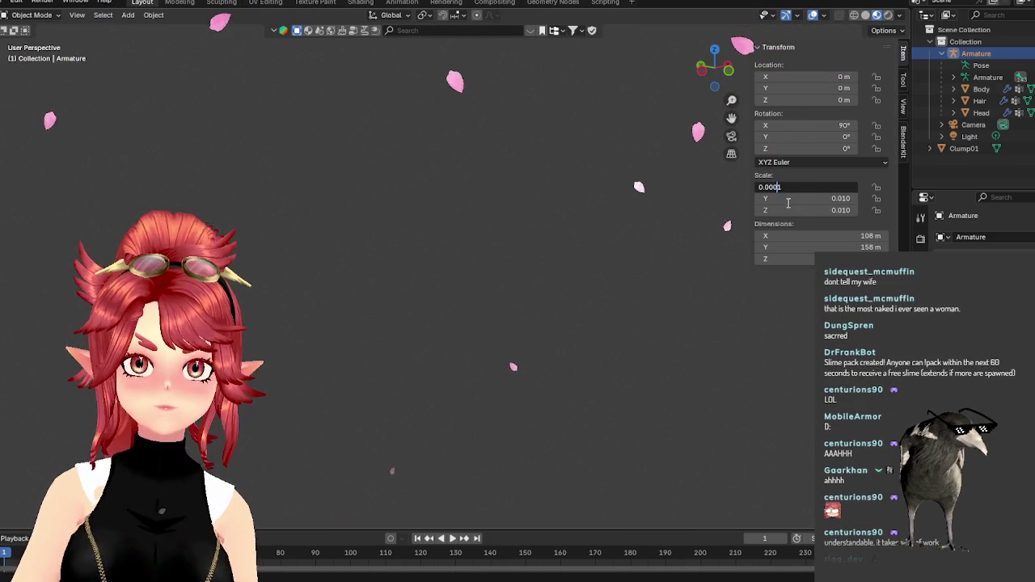
key(Return)
text(0.0)
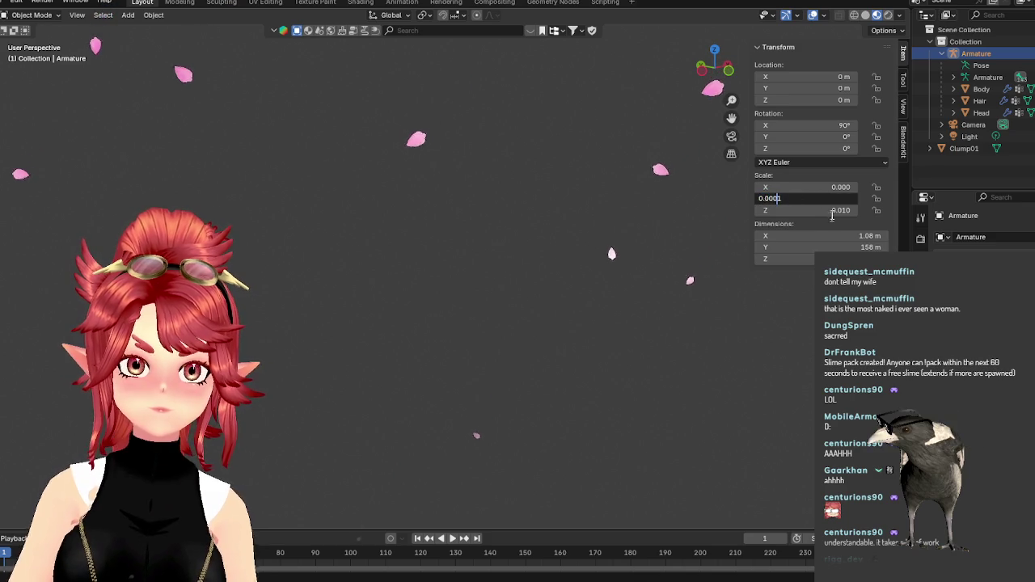
key(Return)
click(809, 212)
text(0.0001)
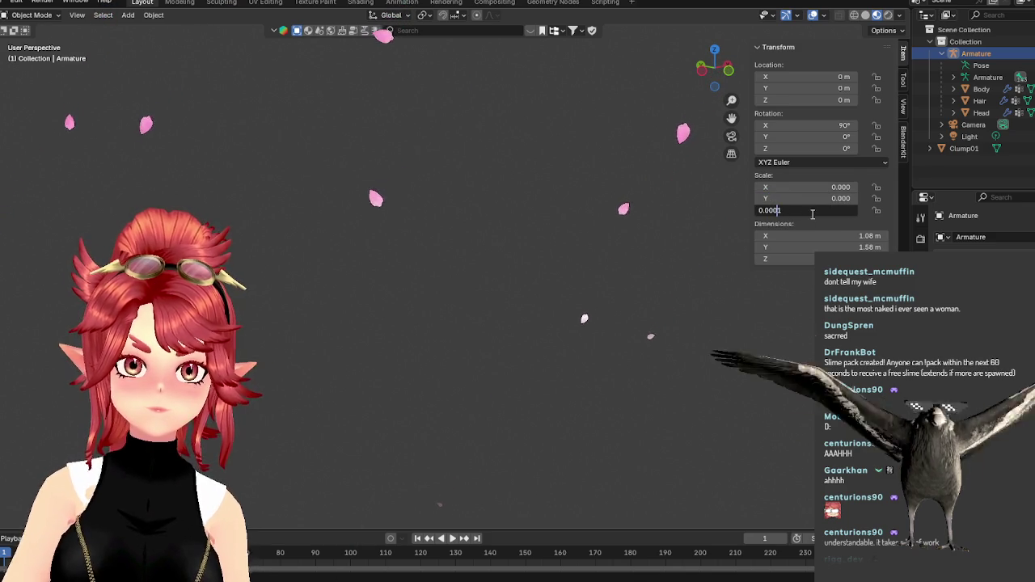
key(Return)
Frame the shrunken armature, select the Body mesh and scale it to 100 on all axes.
key(KP_Decimal)
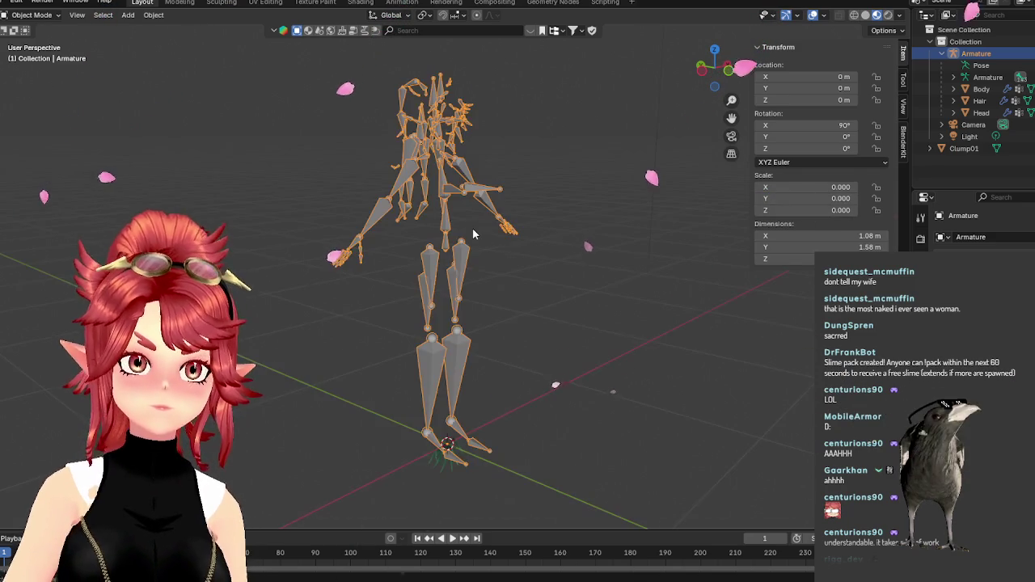
scroll(476, 308, down, 4)
scroll(477, 312, up, 6)
mouse_move(476, 311)
middle_down()
mouse_move(494, 257)
mouse_move(489, 267)
middle_up()
click(1009, 88)
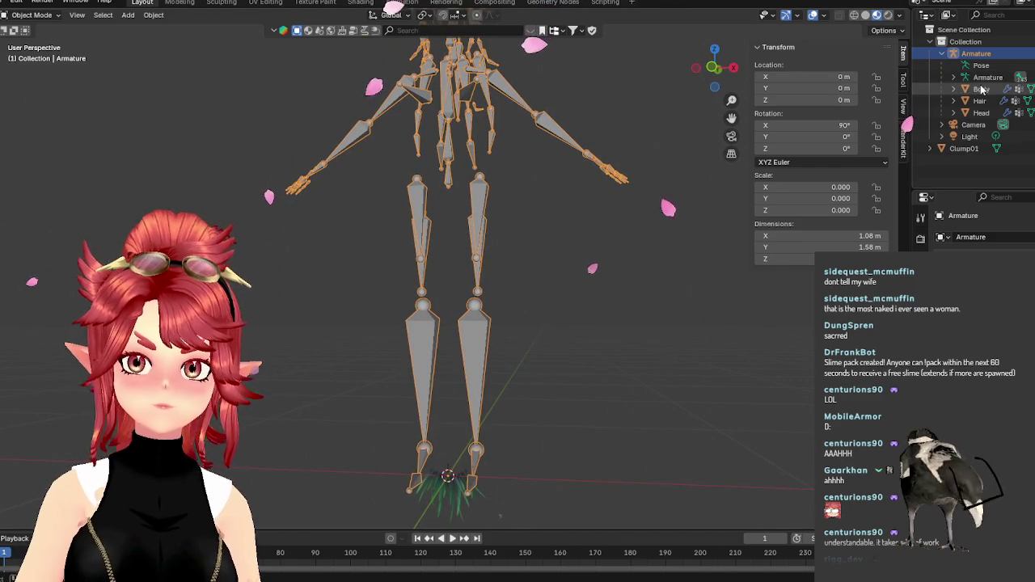
scroll(598, 291, up, 5)
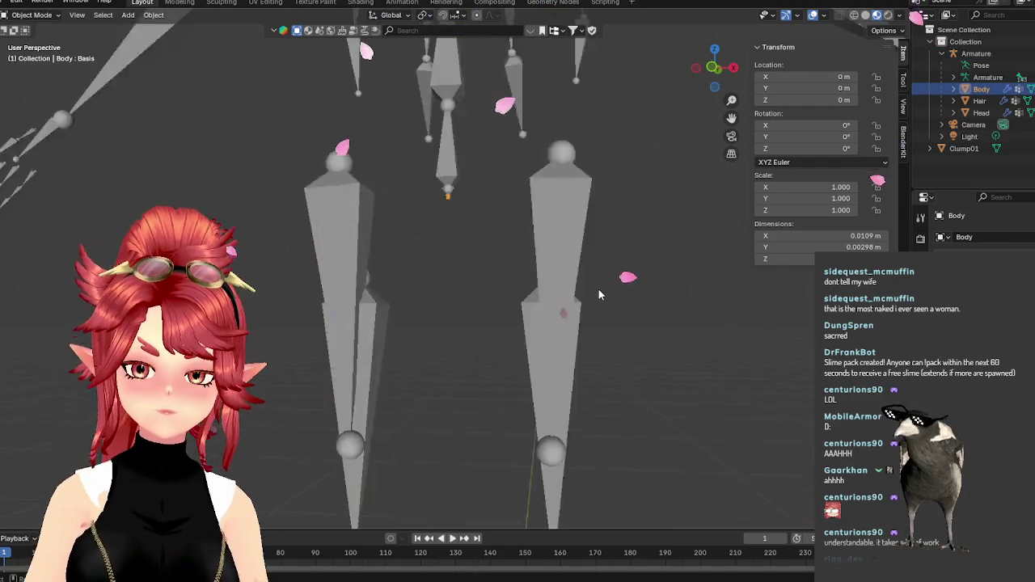
scroll(599, 291, up, 3)
scroll(598, 291, down, 4)
scroll(582, 279, down, 2)
middle_drag(570, 271, 576, 247)
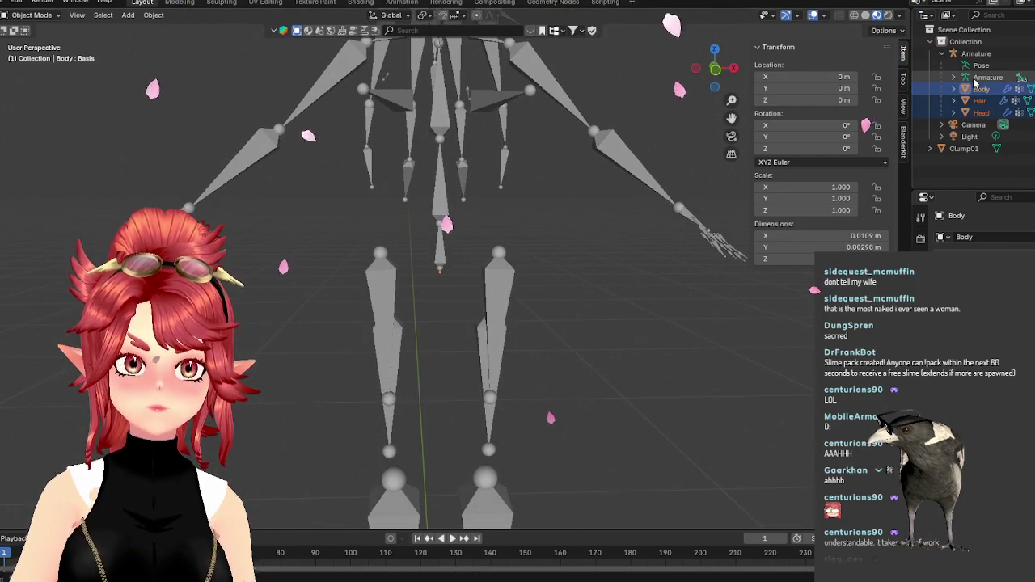
scroll(636, 264, down, 5)
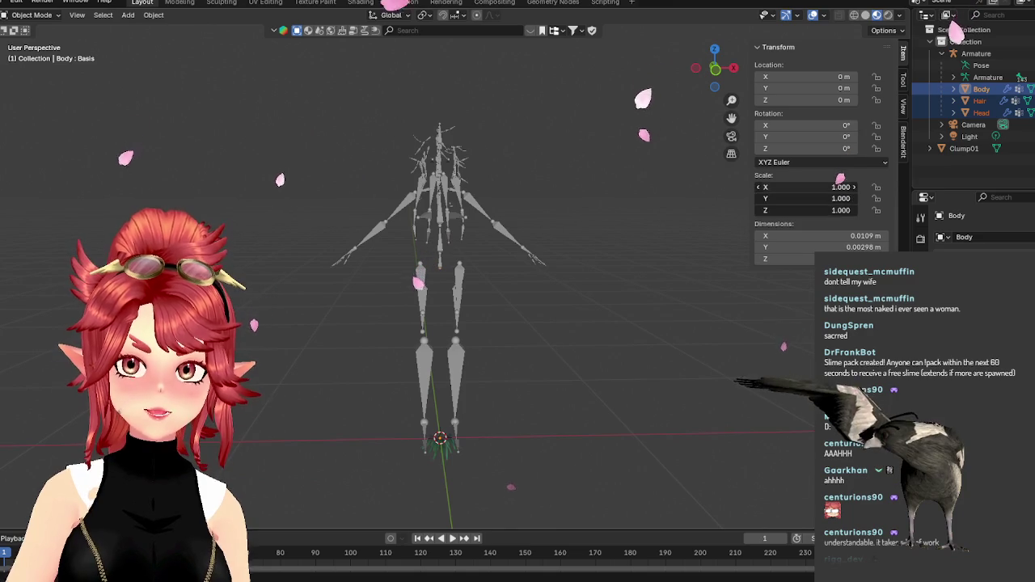
drag(833, 187, 833, 211)
text(100)
key(Return)
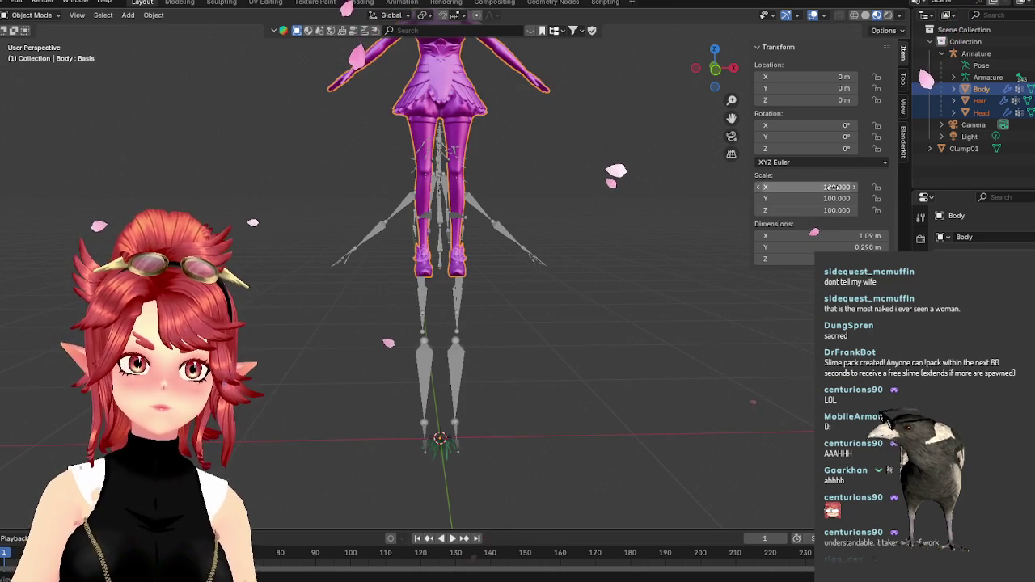
scroll(573, 288, down, 2)
scroll(571, 287, up, 3)
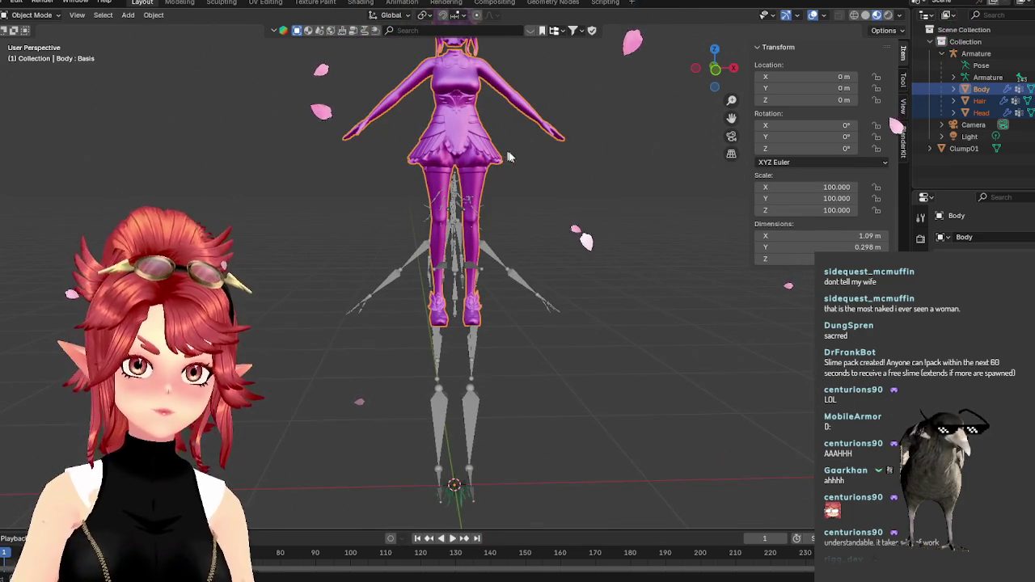
Inspect the enlarged Body from side and front views, keeping it at the origin.
key(g)
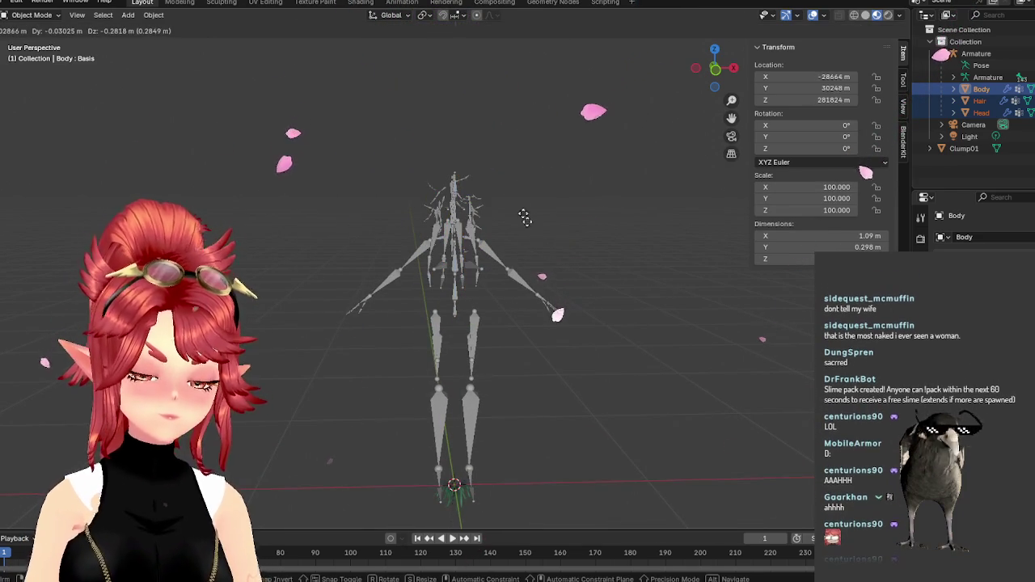
key(Escape)
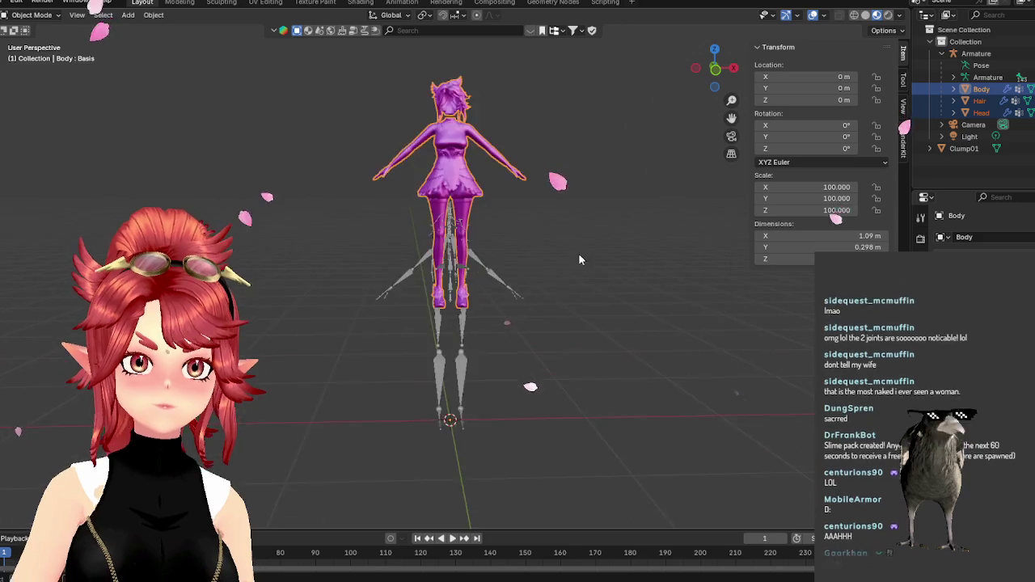
middle_drag(578, 258, 558, 299)
scroll(558, 299, up, 4)
scroll(527, 343, down, 2)
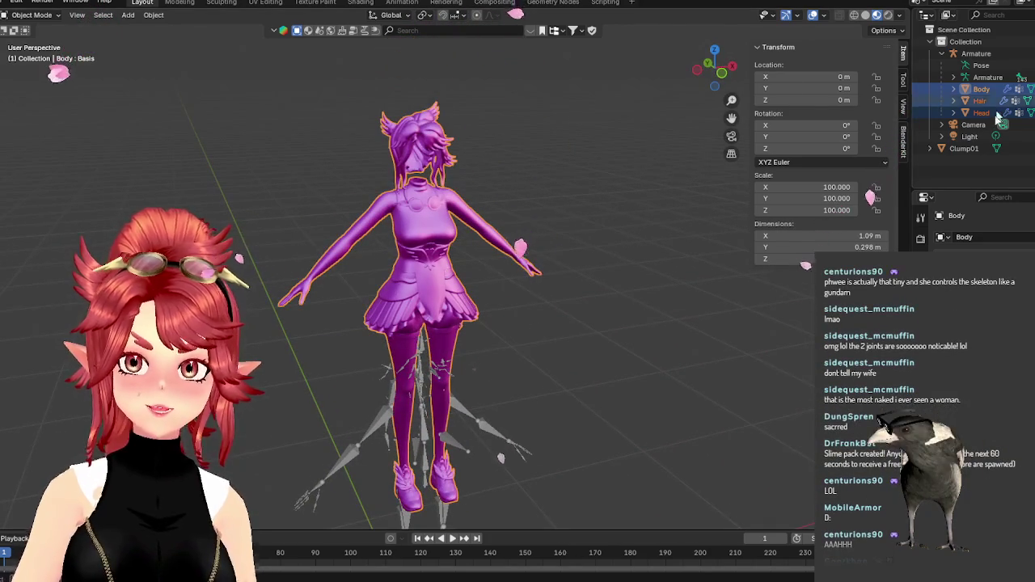
scroll(526, 178, up, 3)
middle_drag(555, 150, 598, 162)
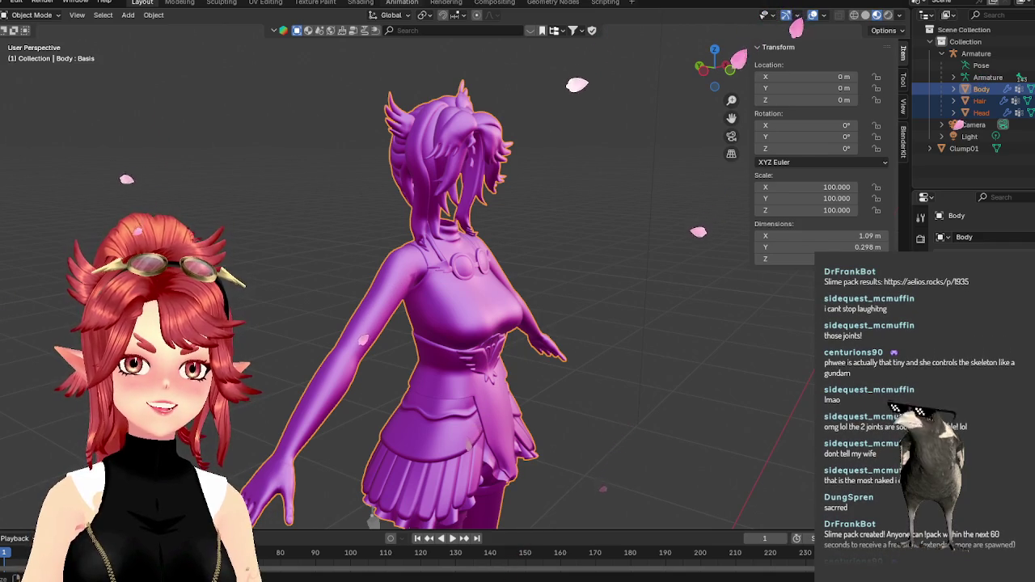
middle_drag(539, 99, 582, 270)
scroll(582, 270, down, 3)
mouse_move(543, 322)
shift+middle_down()
mouse_move(564, 133)
mouse_move(594, 257)
mouse_move(524, 264)
mouse_move(508, 157)
shift+middle_up()
scroll(481, 279, up, 2)
scroll(507, 157, down, 2)
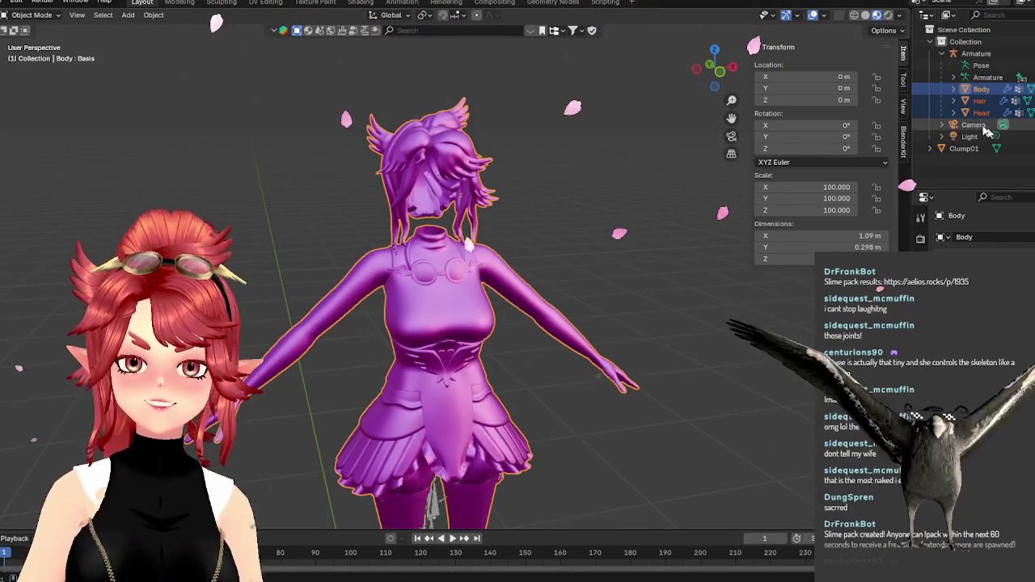
Select the Head mesh, frame it, and scale it to 100 on all axes.
click(954, 113)
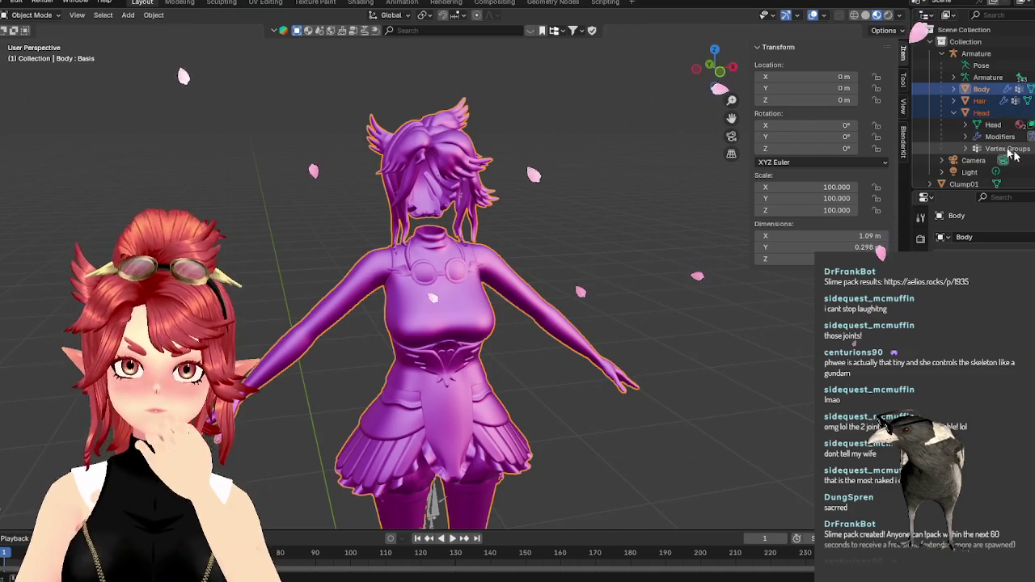
click(966, 124)
click(965, 124)
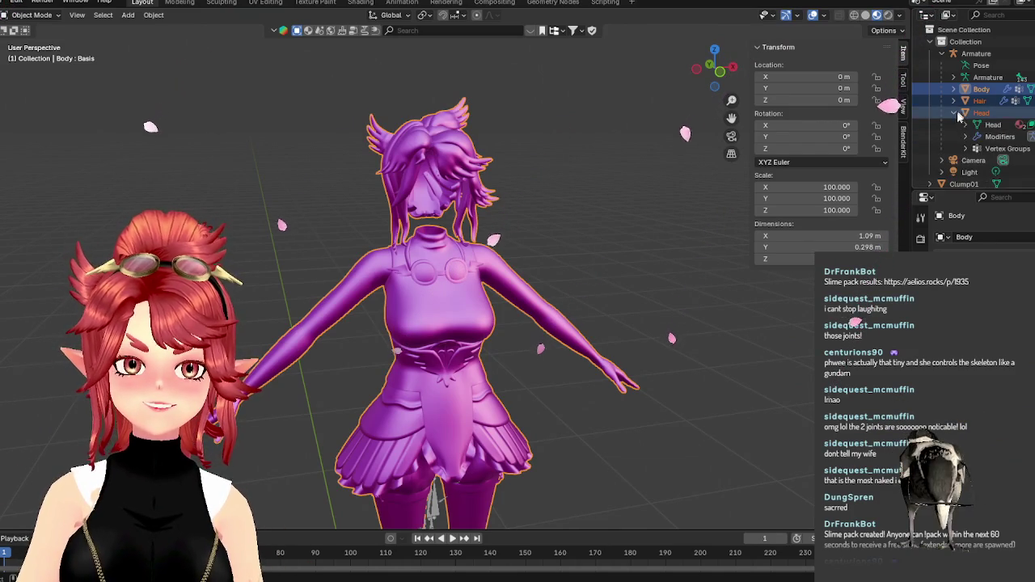
click(953, 113)
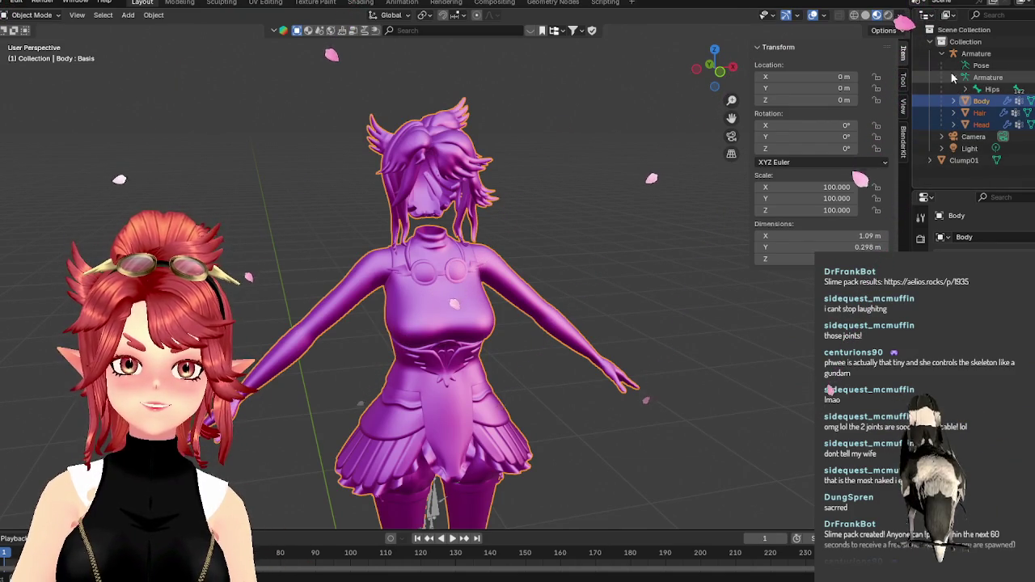
click(953, 89)
click(980, 112)
scroll(688, 218, down, 4)
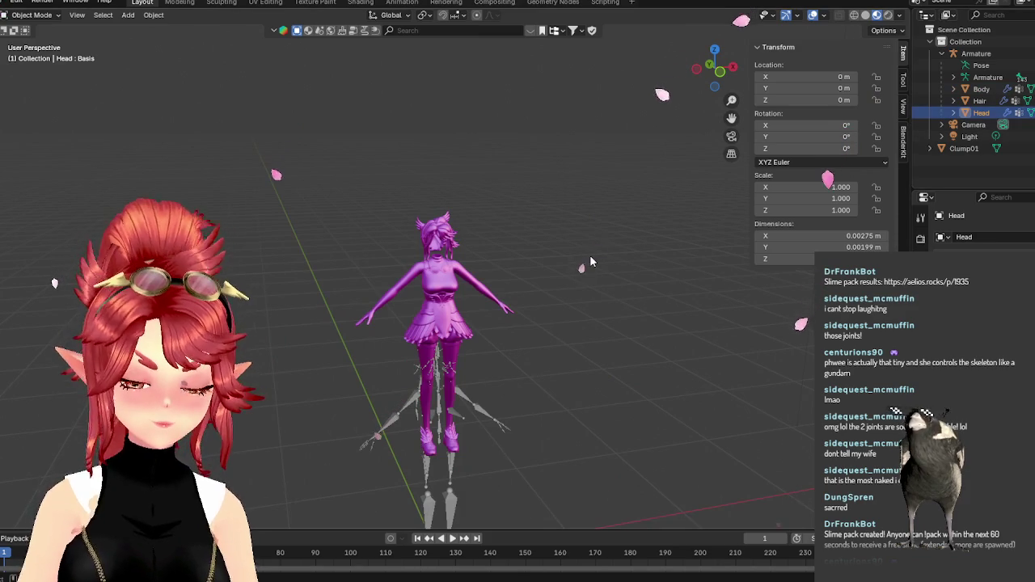
key(KP_Decimal)
scroll(502, 255, up, 3)
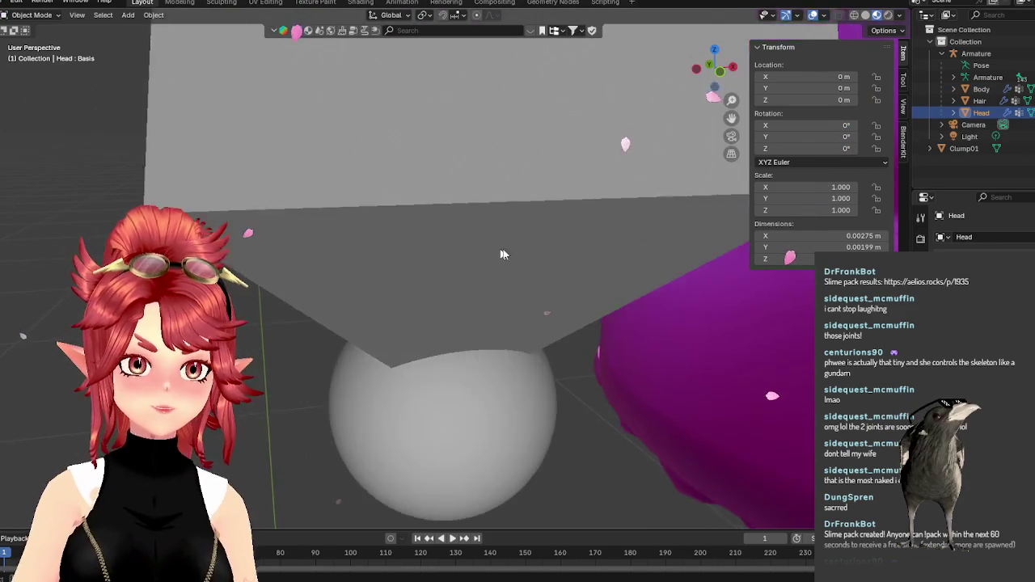
scroll(502, 255, down, 3)
scroll(501, 255, down, 2)
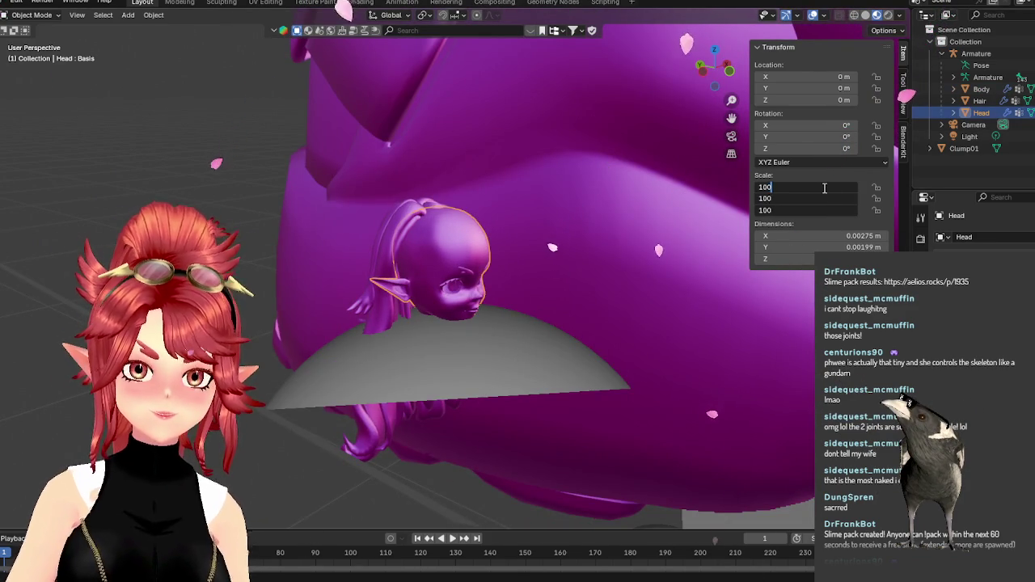
key(Return)
Scale the Hair mesh to 100 on all axes.
click(979, 101)
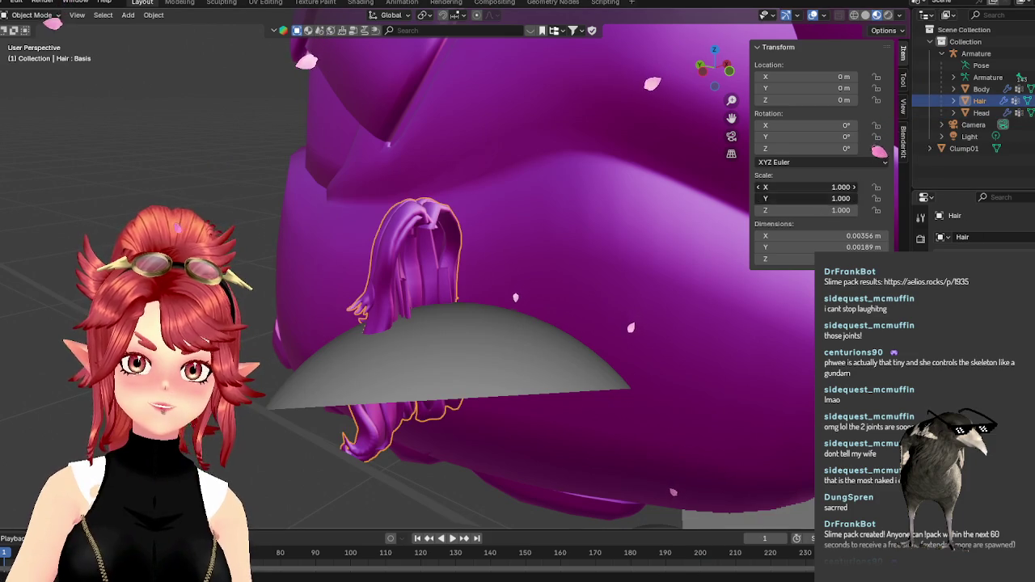
text(100)
key(Return)
scroll(532, 169, down, 3)
scroll(532, 169, down, 3)
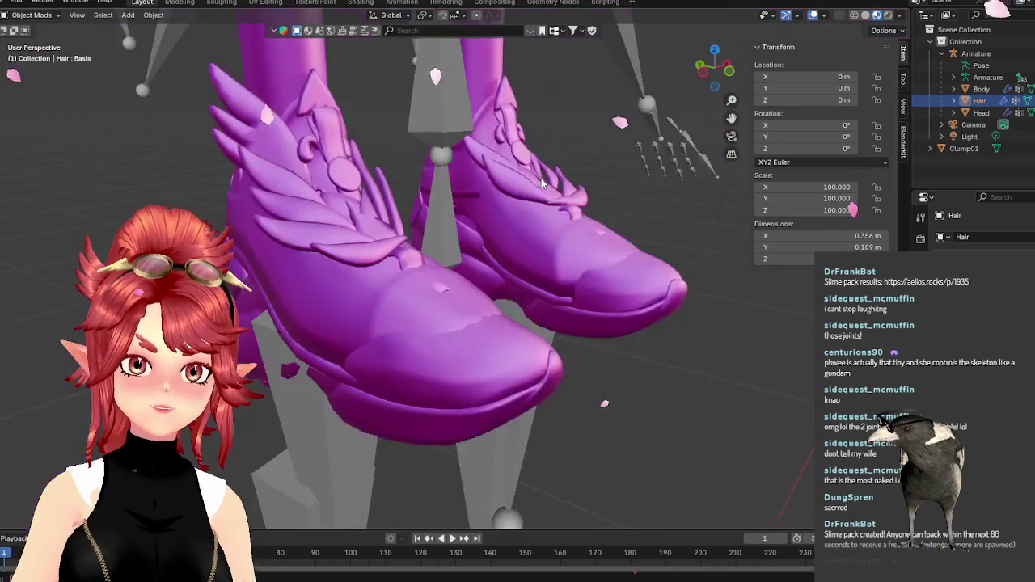
scroll(546, 178, down, 3)
scroll(546, 177, up, 3)
scroll(541, 202, up, 3)
scroll(534, 234, up, 4)
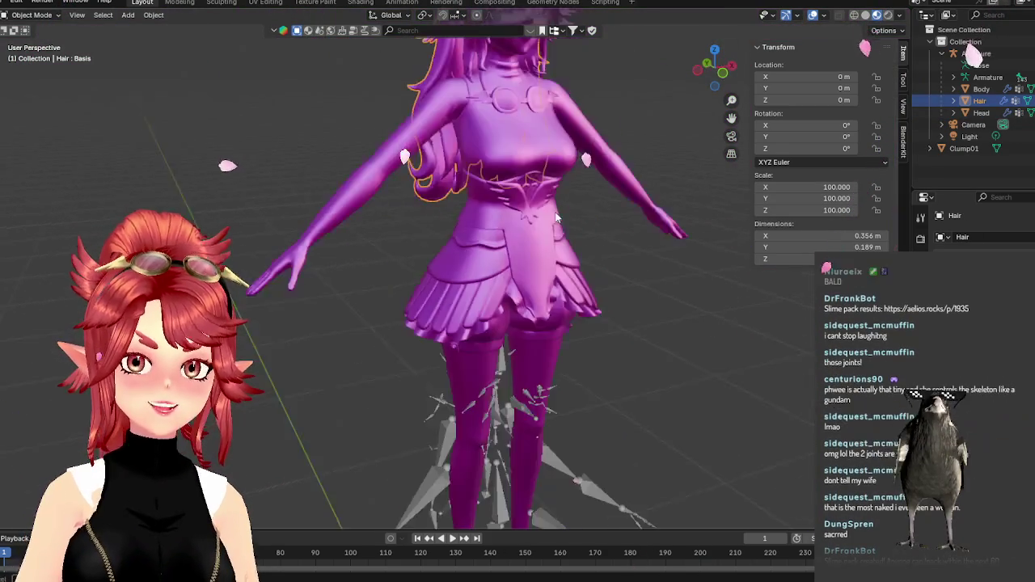
scroll(527, 262, up, 3)
scroll(526, 262, up, 2)
scroll(547, 212, down, 3)
scroll(529, 184, up, 1)
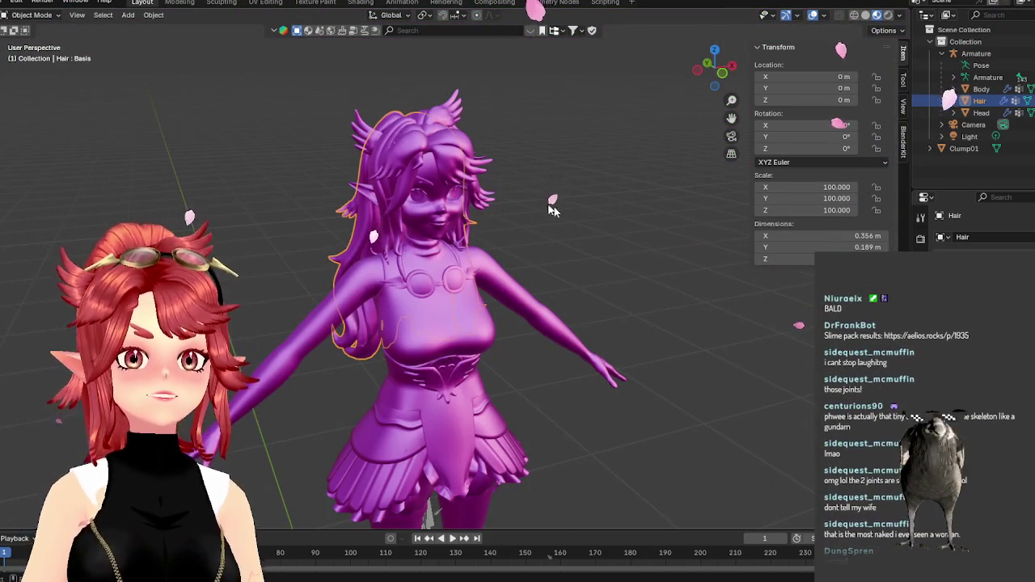
scroll(512, 243, down, 3)
scroll(524, 275, up, 3)
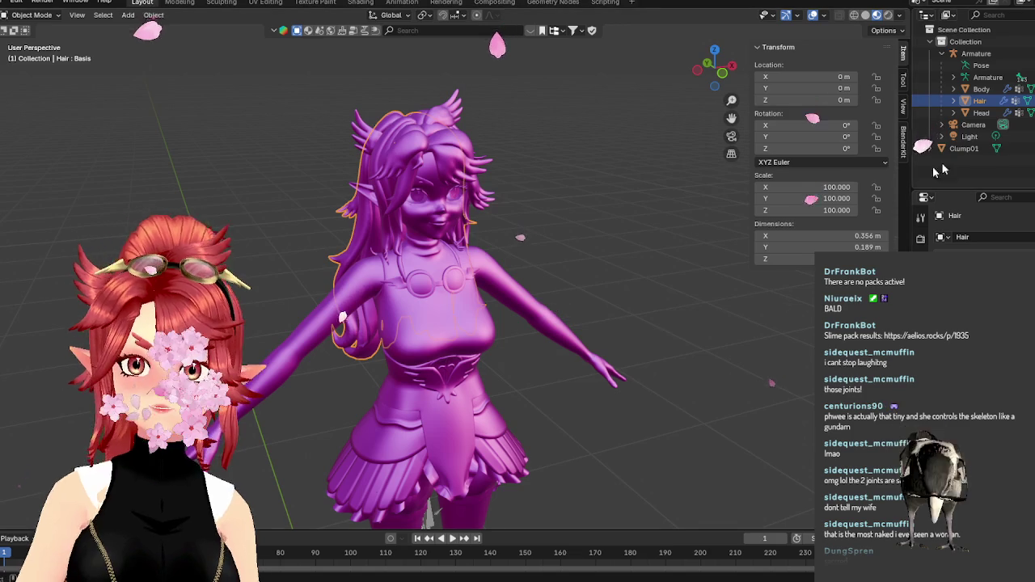
Select Body, Hair and Head together with Head active, viewed from a raised three-quarter angle.
click(980, 112)
shift+click(983, 90)
middle_drag(644, 306, 817, 121)
scroll(518, 291, down, 2)
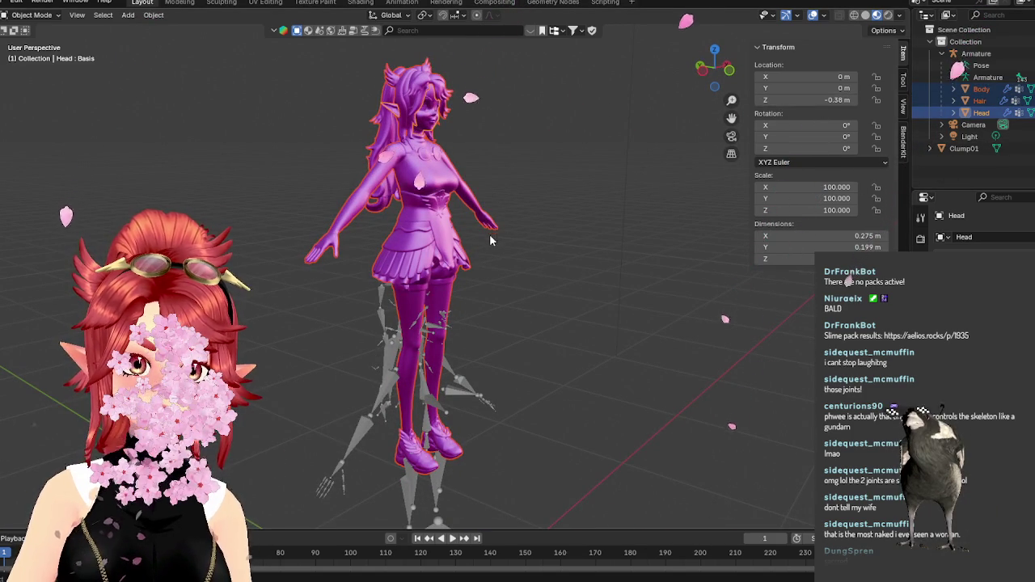
scroll(573, 290, up, 2)
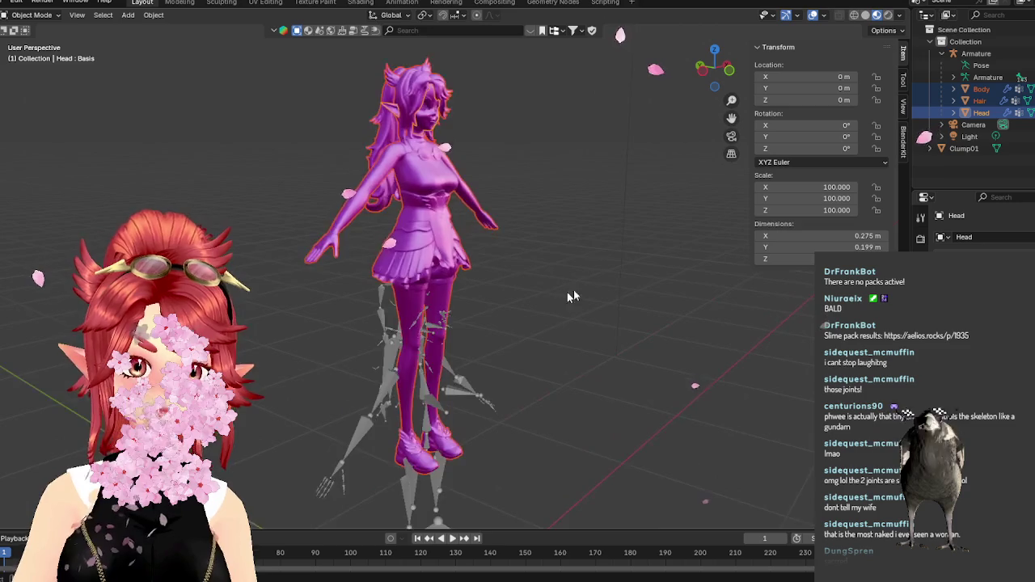
scroll(531, 277, up, 2)
scroll(564, 276, up, 2)
mouse_move(563, 276)
middle_down()
mouse_move(480, 254)
mouse_move(568, 275)
mouse_move(598, 235)
middle_up()
middle_drag(632, 185, 857, 89)
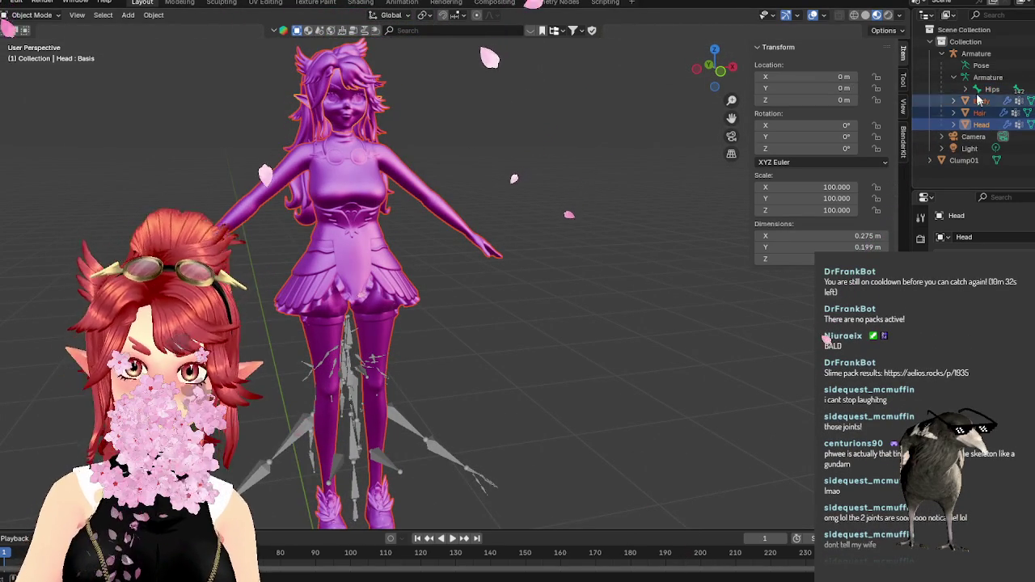
scroll(453, 141, up, 2)
scroll(453, 140, up, 2)
scroll(453, 141, up, 2)
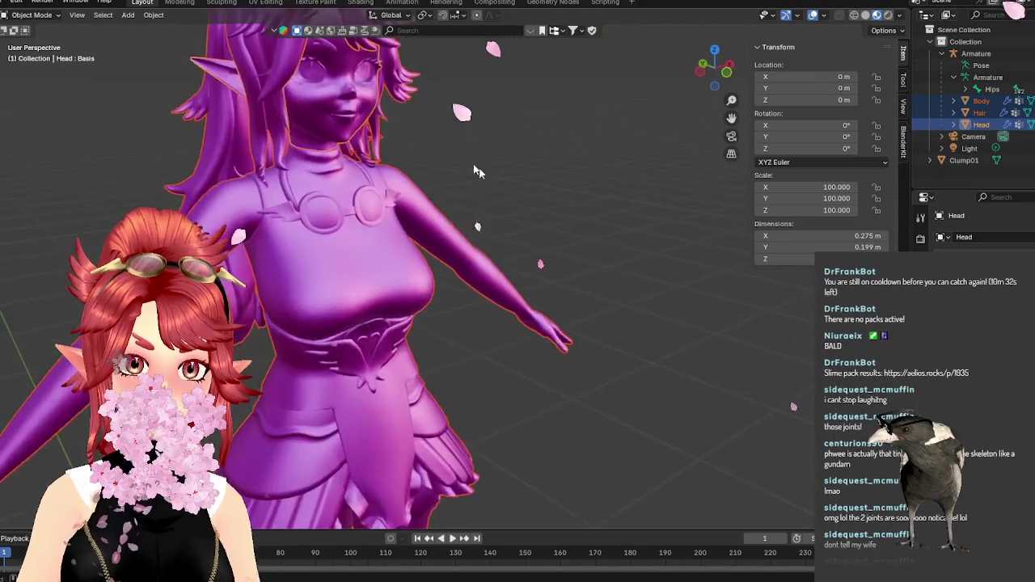
scroll(453, 141, up, 2)
click(967, 89)
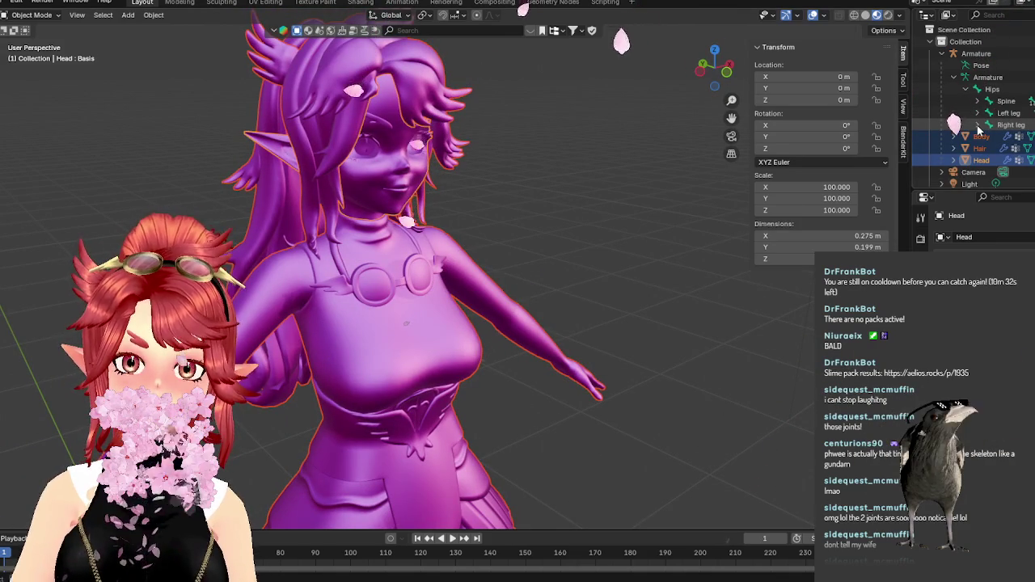
scroll(583, 158, down, 7)
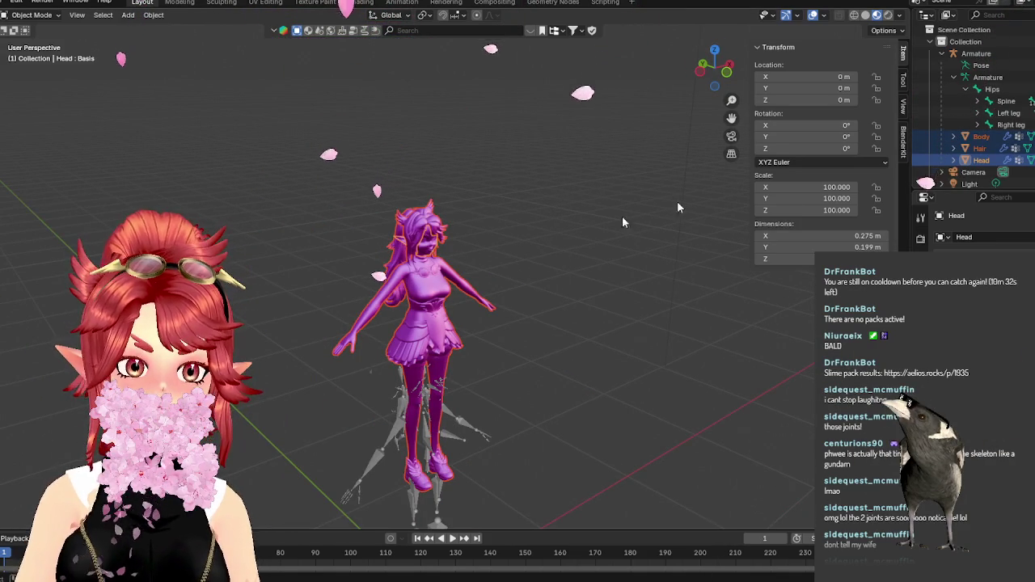
click(954, 77)
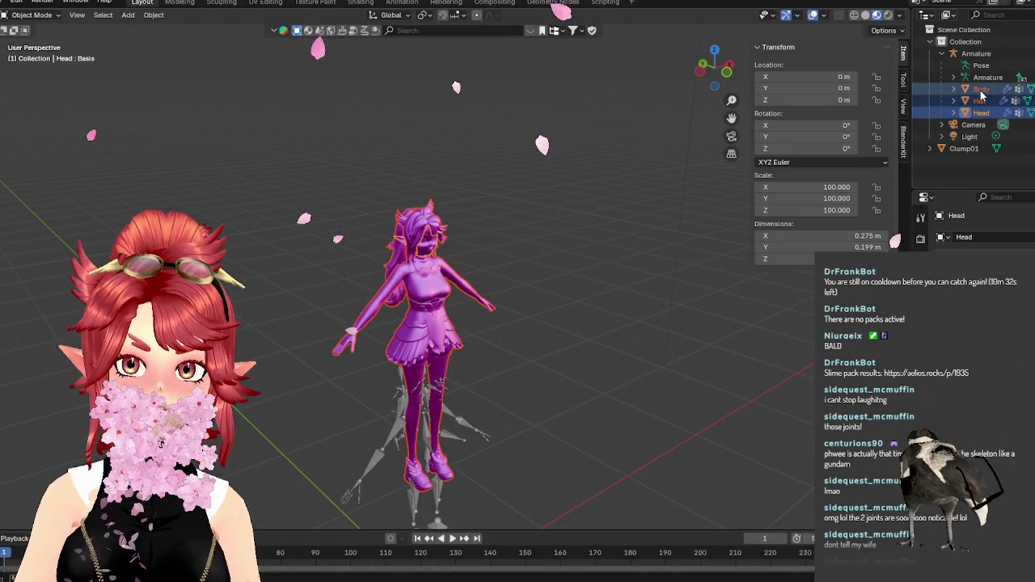
click(981, 89)
click(976, 53)
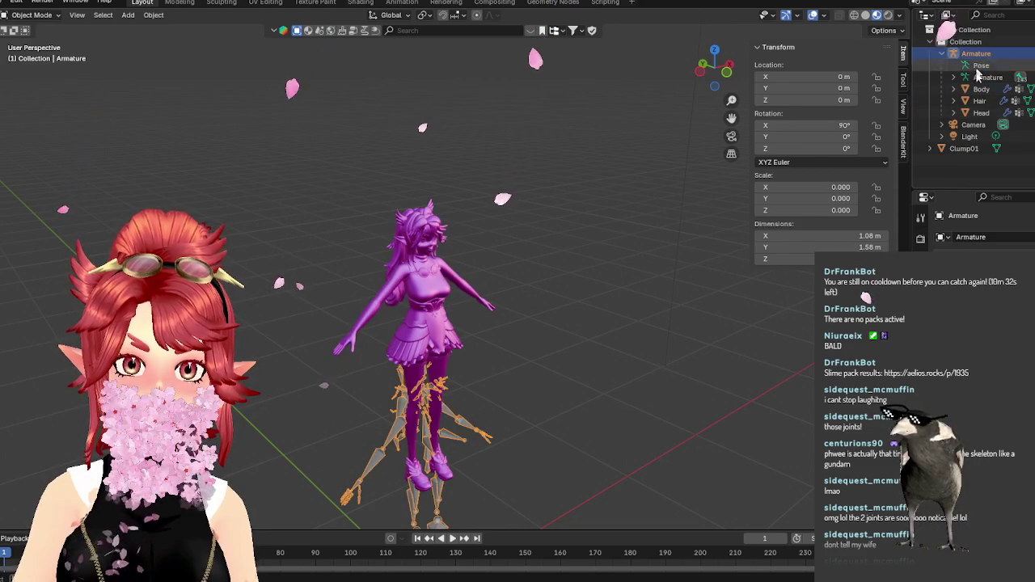
Move the Body mesh along Y to about -8486.9 m, apart from head and hair.
click(978, 89)
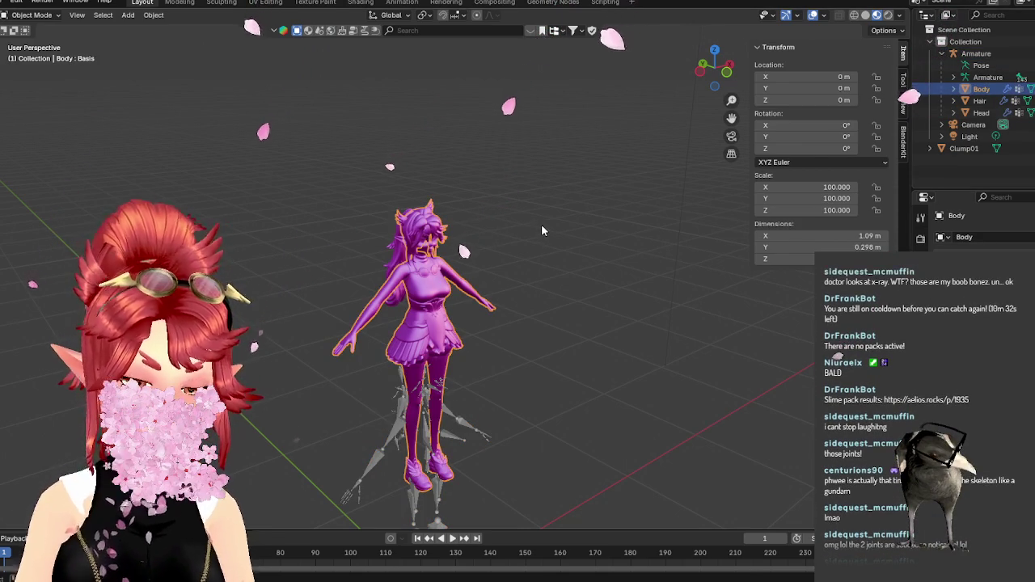
key(g)
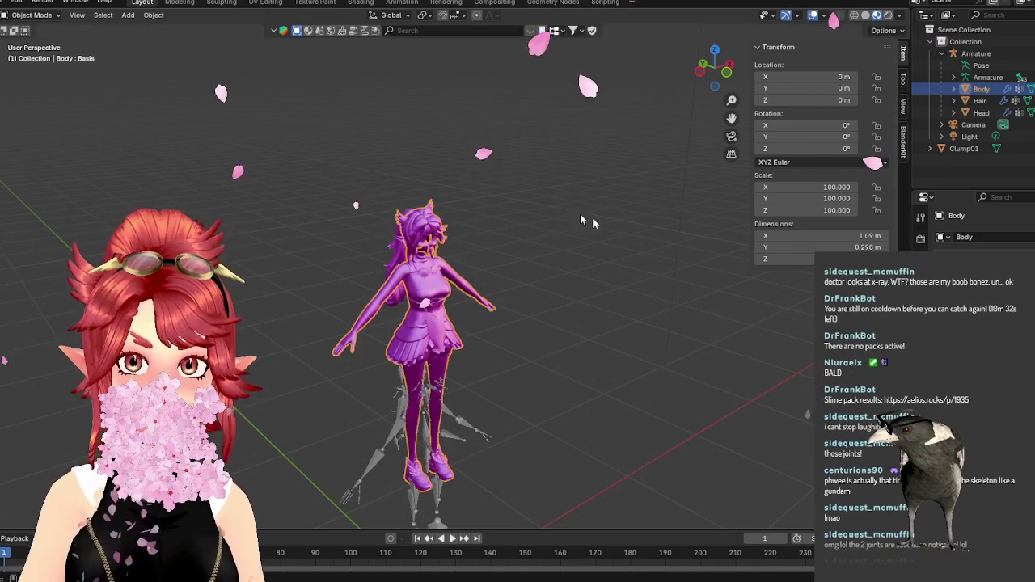
key(z)
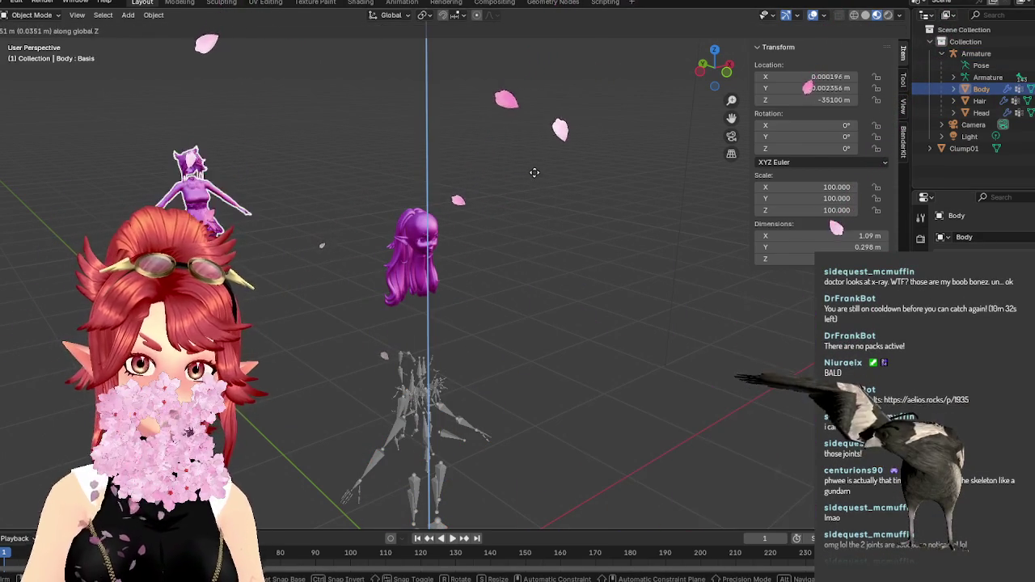
key(Escape)
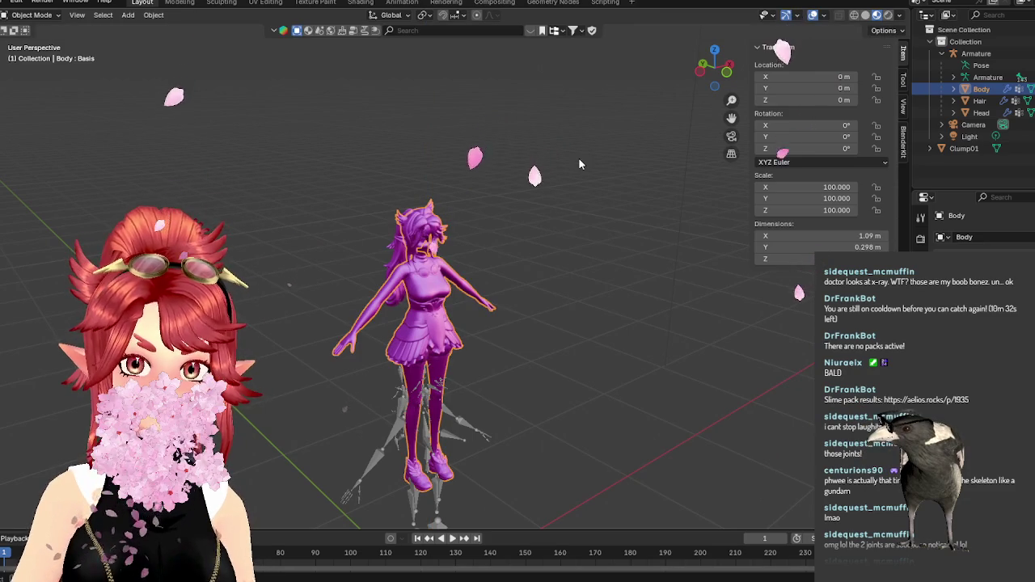
key(g)
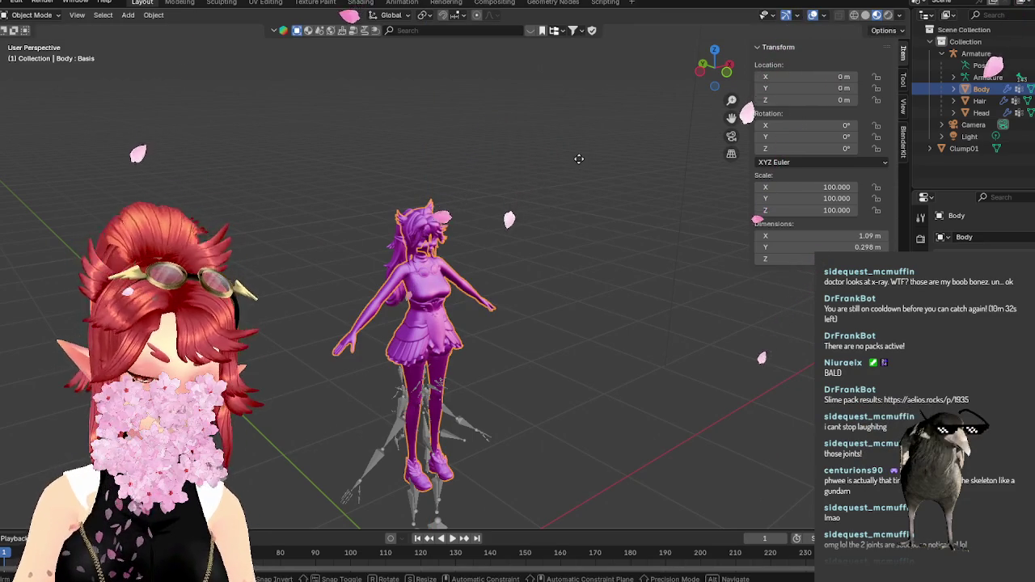
key(Escape)
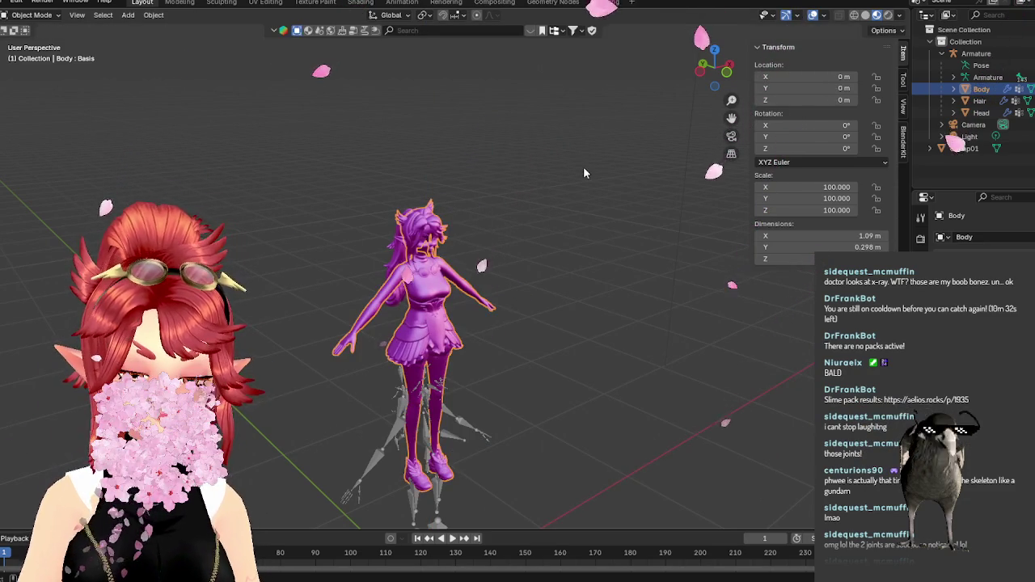
key(g)
key(y)
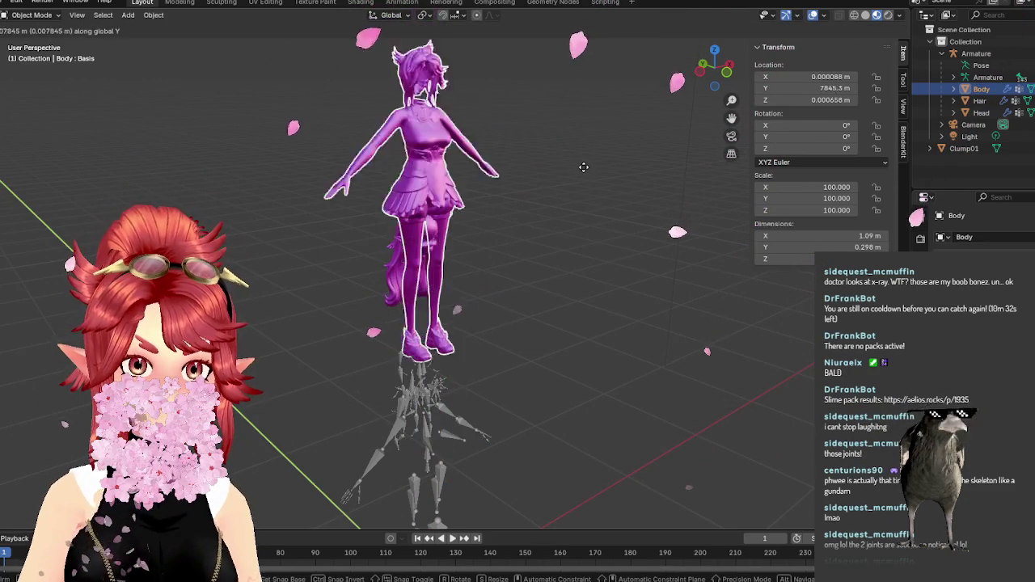
click(566, 190)
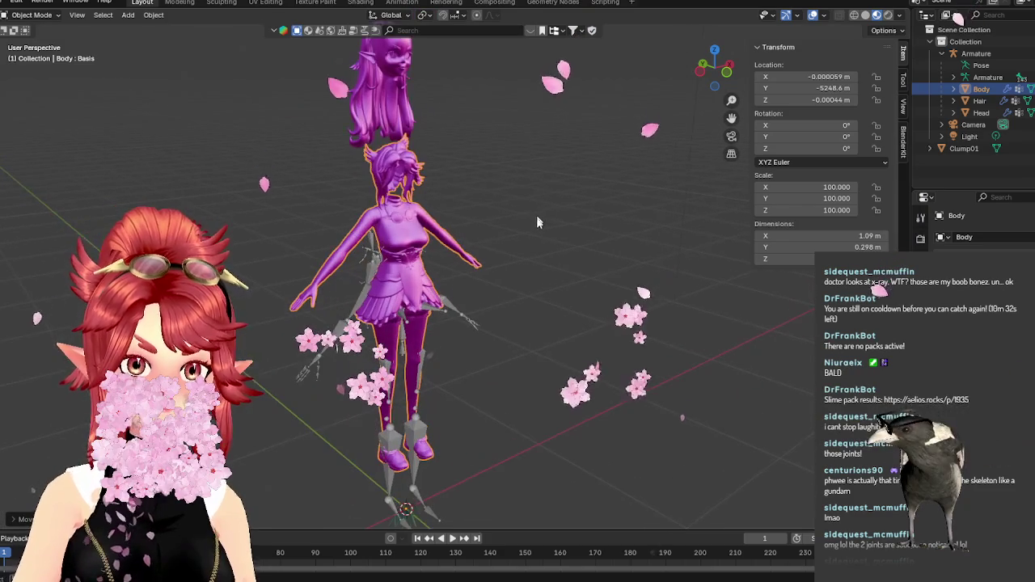
key(g)
key(y)
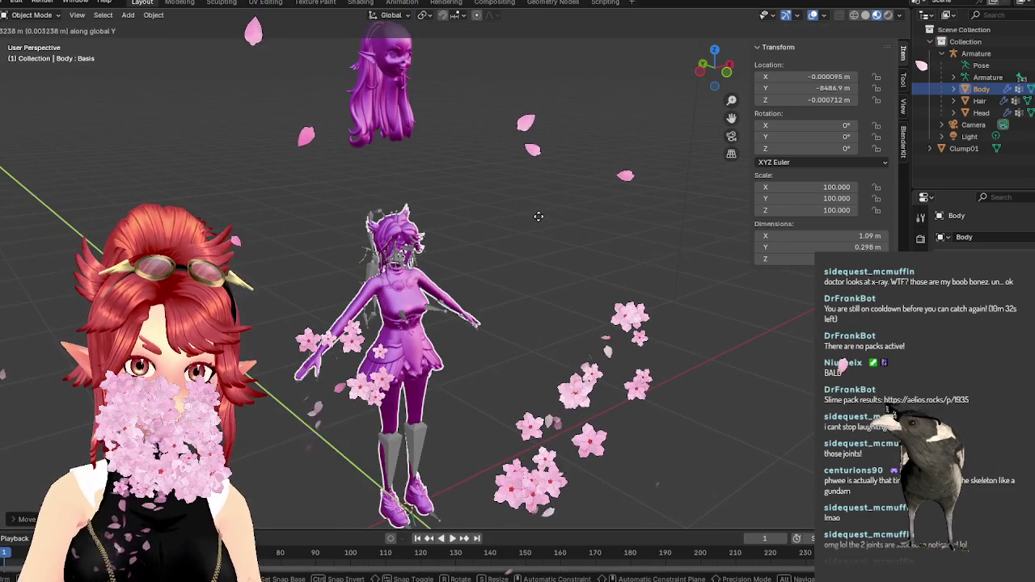
click(539, 216)
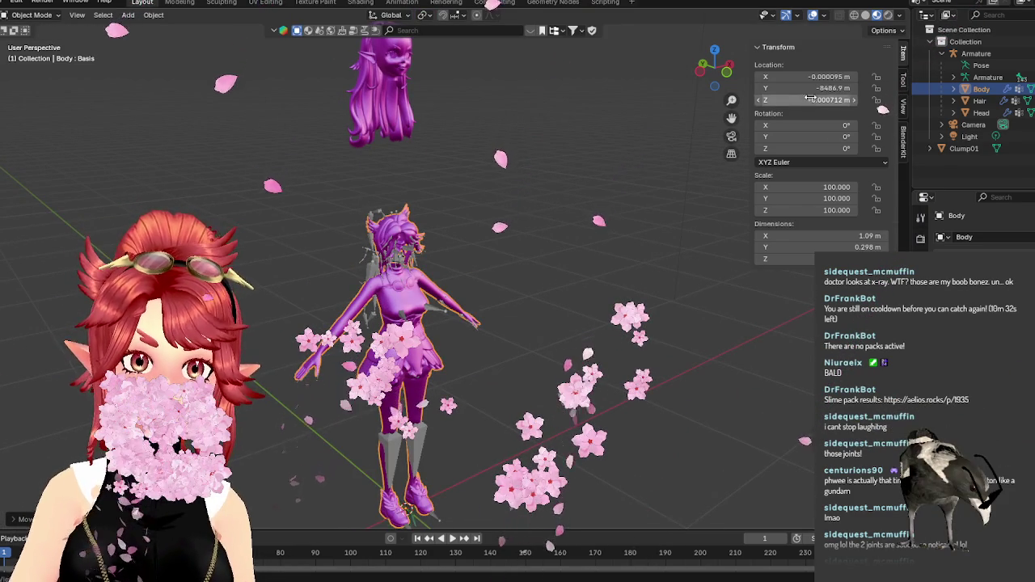
Move the Hair along Y, then reset its location to 0 m with Alt+G.
click(979, 101)
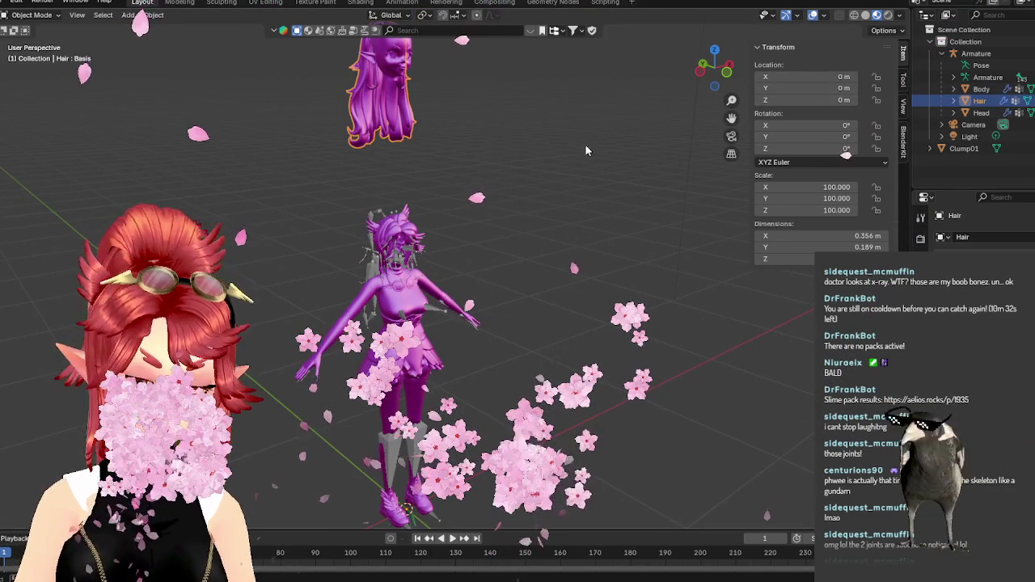
key(g)
key(y)
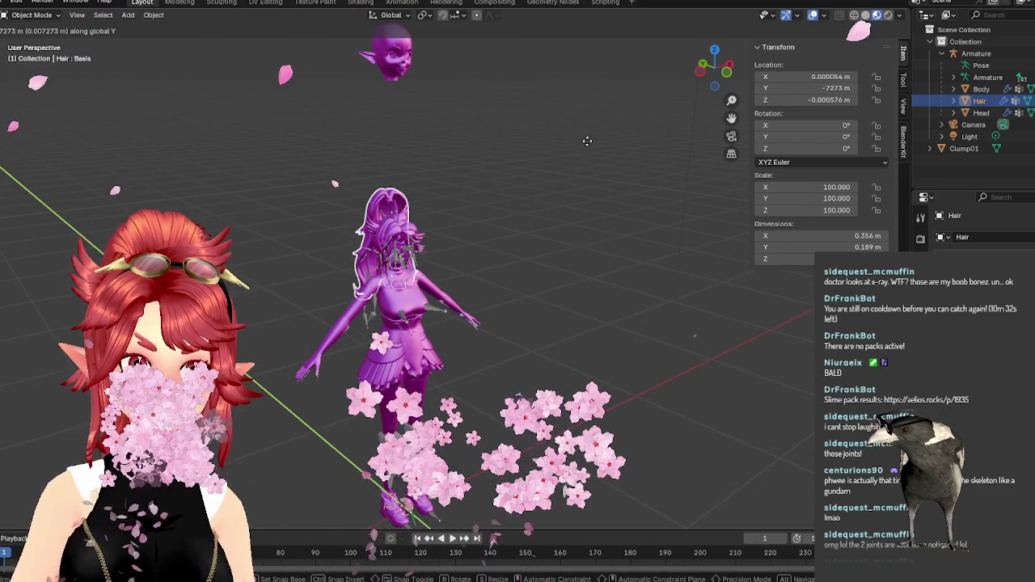
click(587, 141)
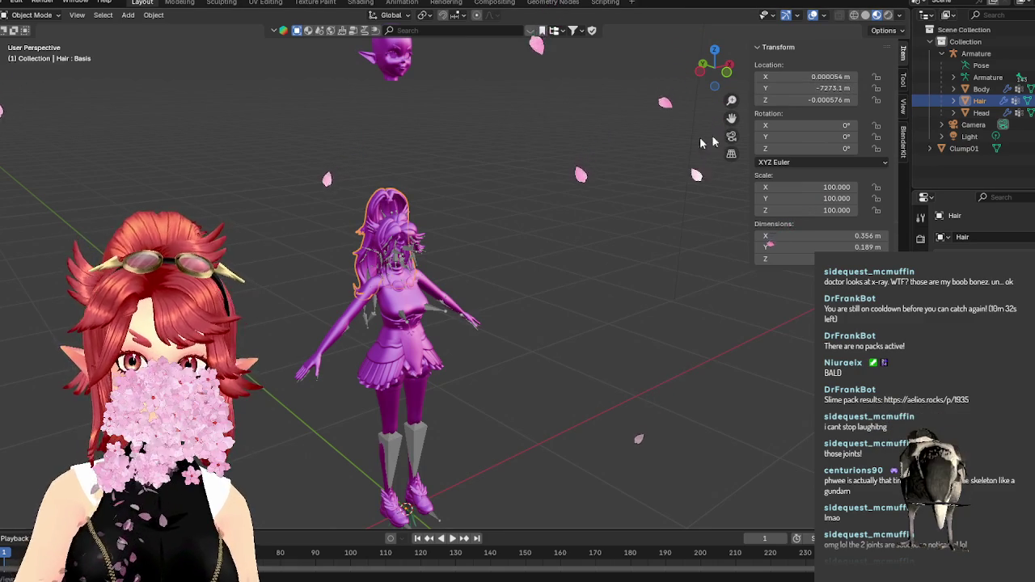
key(alt+g)
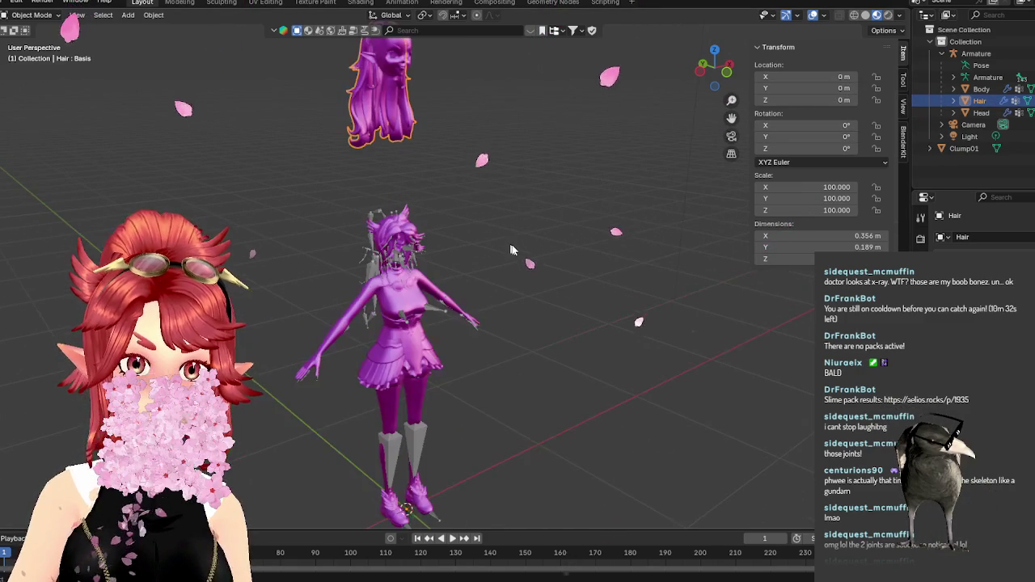
click(976, 113)
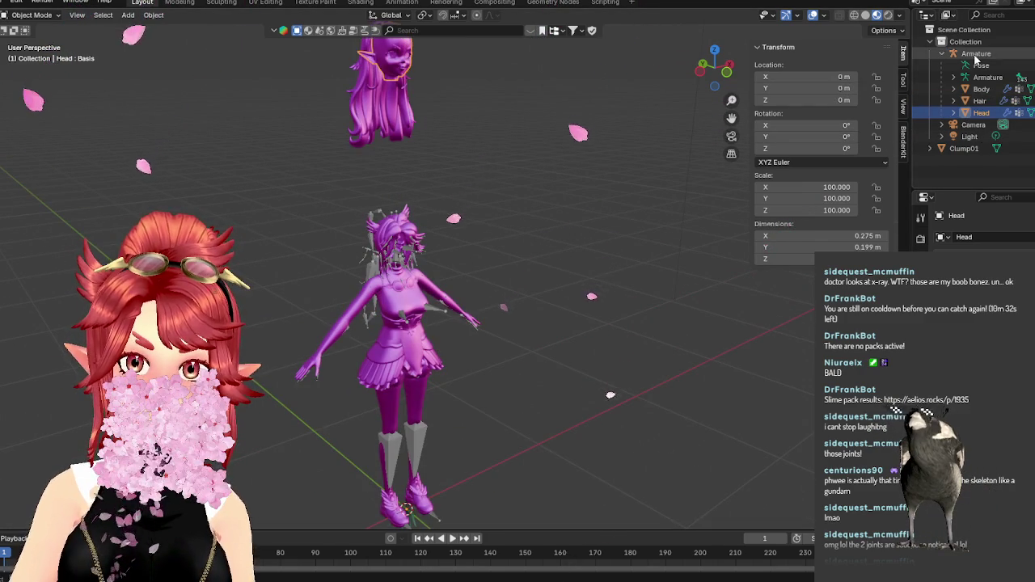
Apply the selected objects' transforms, then undo it to keep scale 100.
key(ctrl+a)
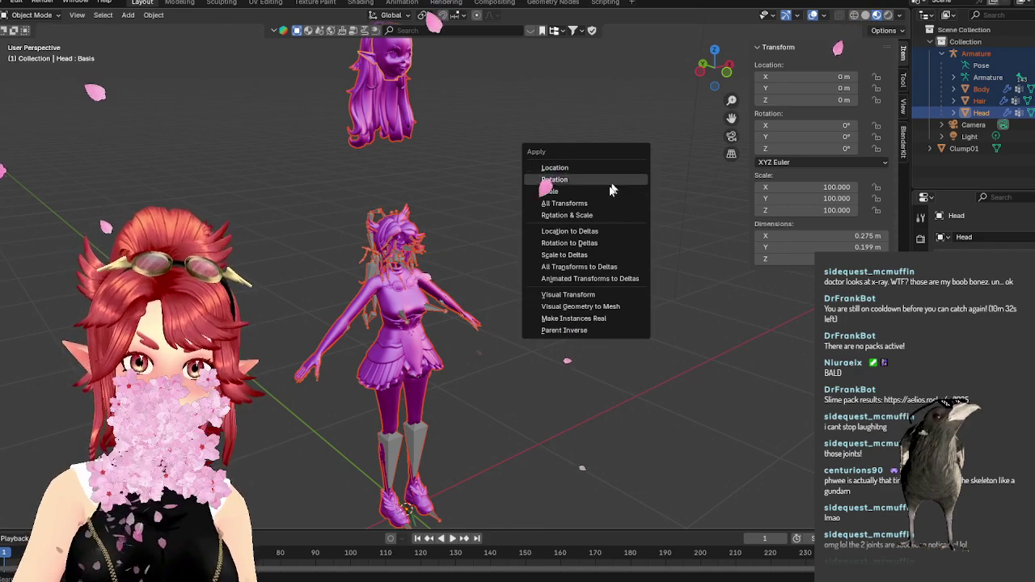
click(608, 203)
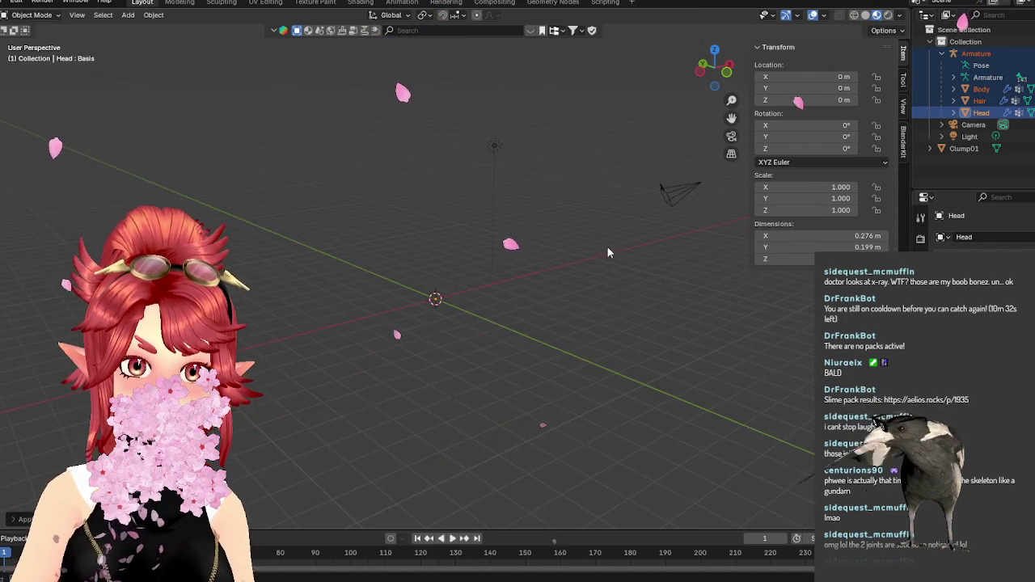
key(ctrl+z)
mouse_move(537, 210)
middle_down()
mouse_move(545, 201)
mouse_move(627, 249)
middle_up()
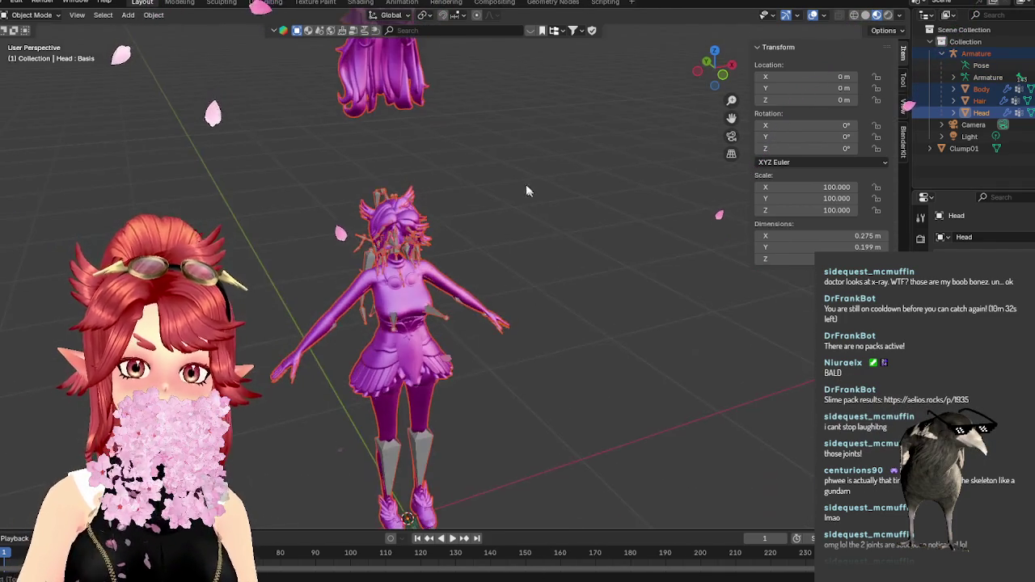
In front view, move the Hair object down along Y to -8458.1 m.
click(979, 100)
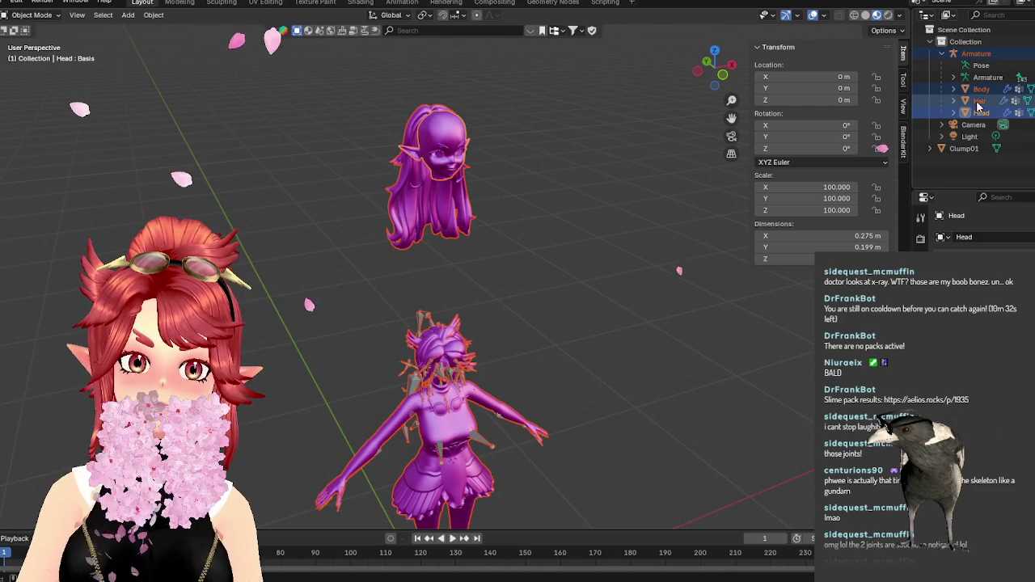
middle_drag(566, 210, 531, 189)
key(KP_1)
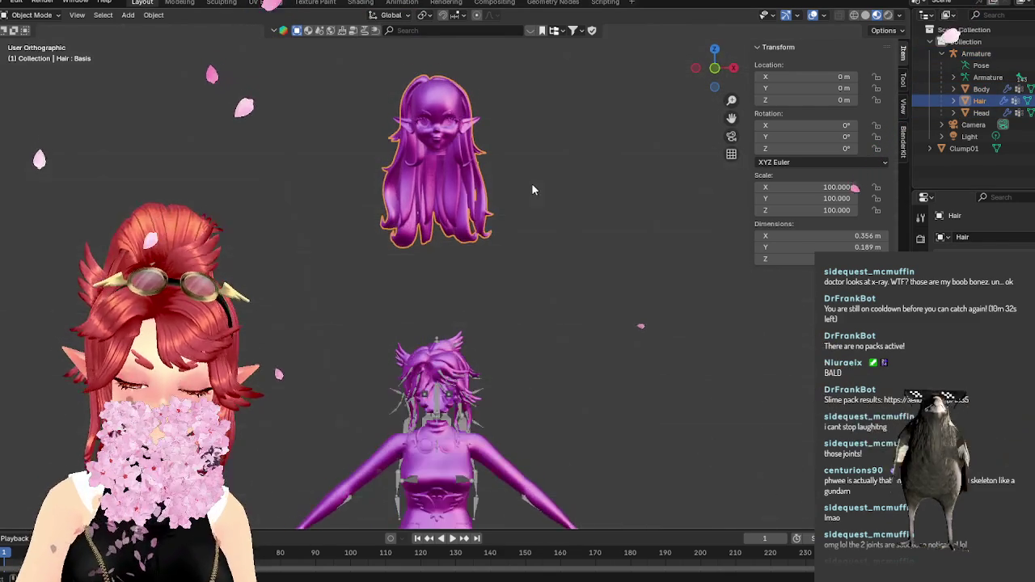
key(g)
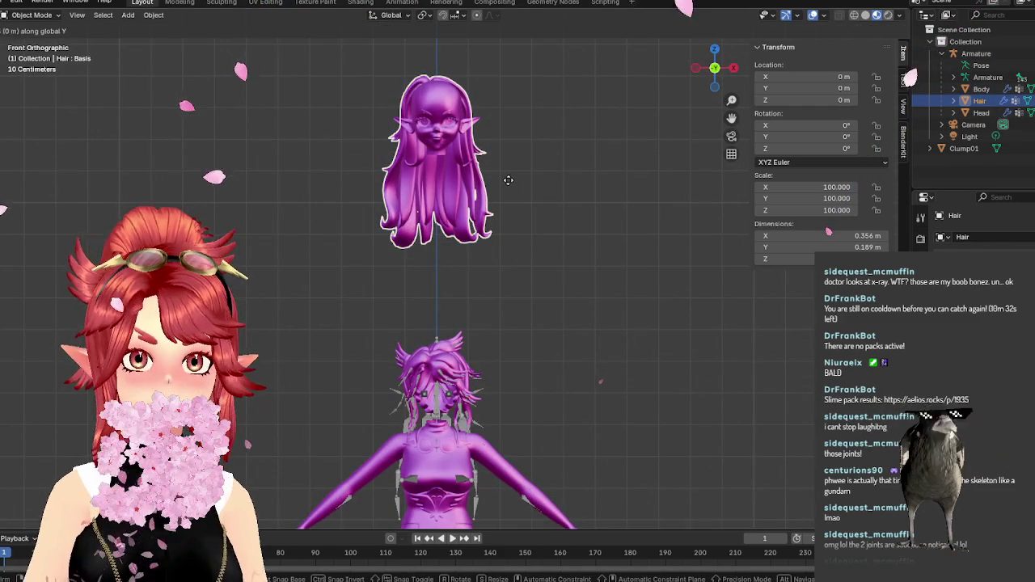
key(y)
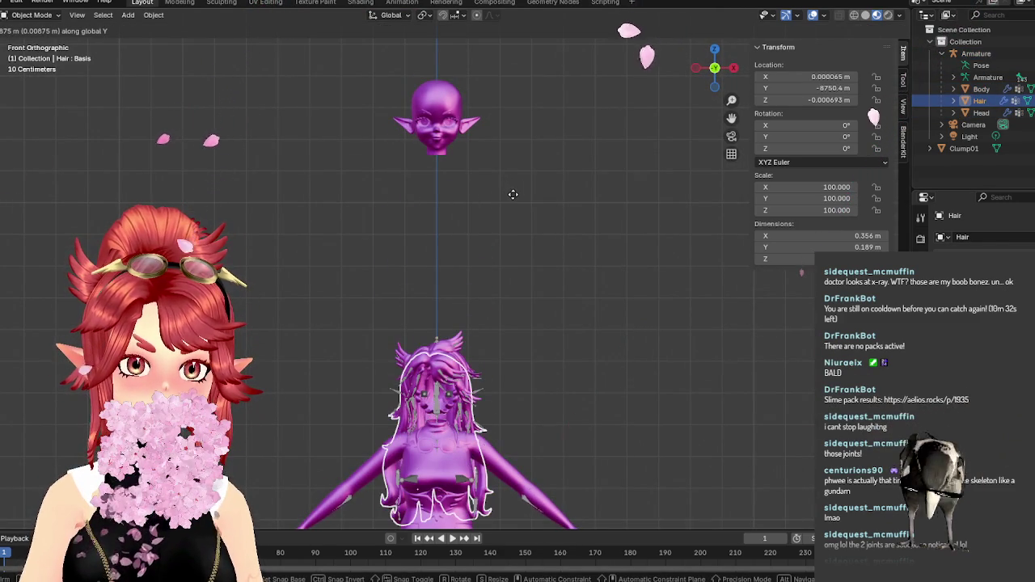
click(512, 194)
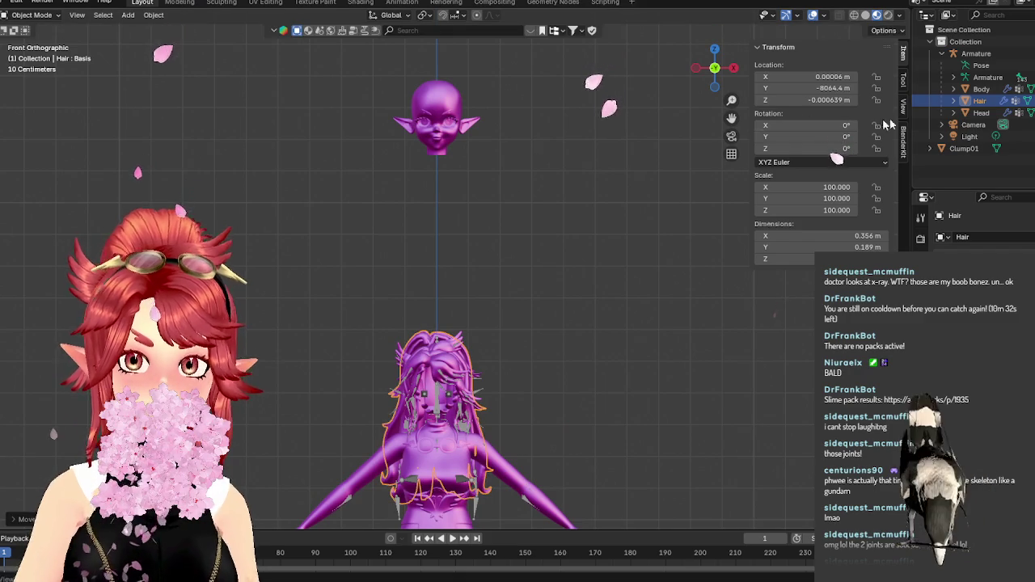
Move the Head object down along Y to -8592.2 m, back onto the body.
click(993, 113)
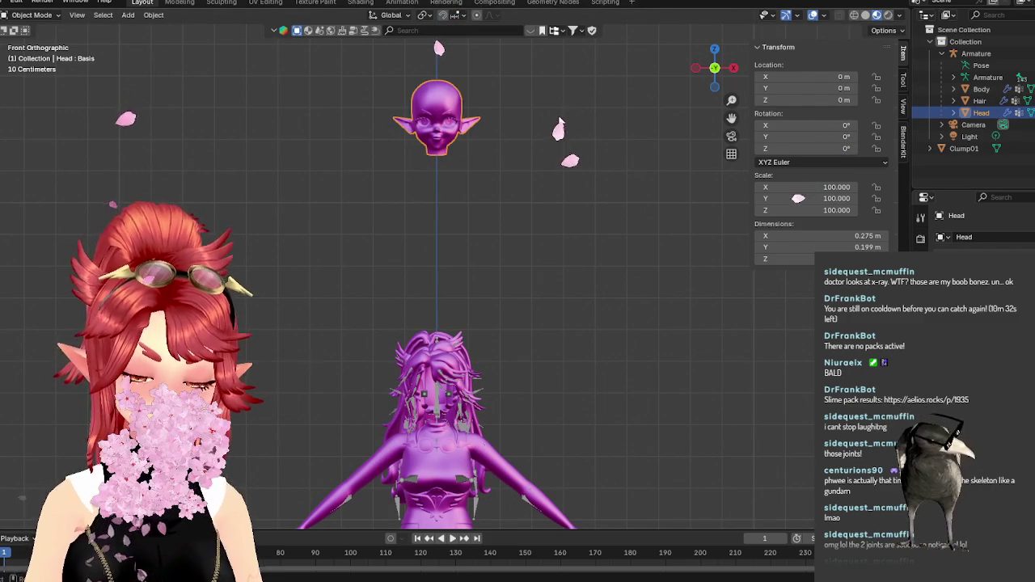
key(g)
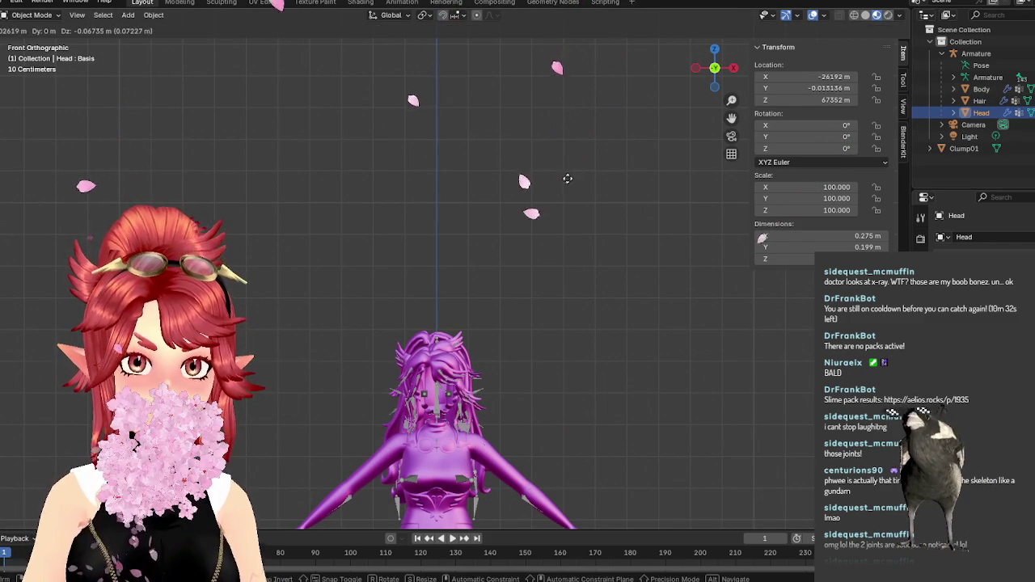
key(y)
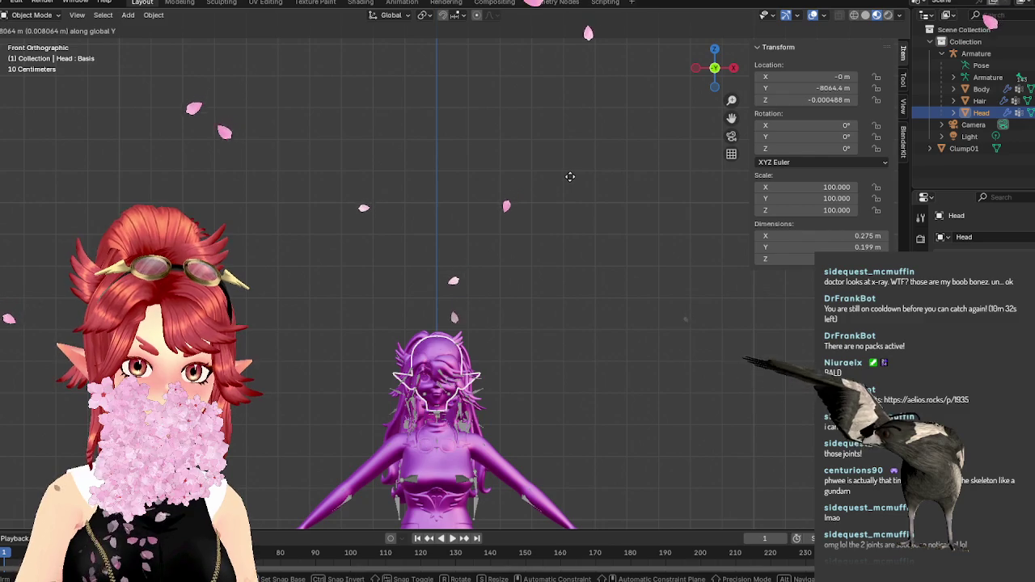
click(570, 177)
scroll(512, 389, up, 3)
scroll(512, 390, up, 2)
scroll(526, 324, up, 2)
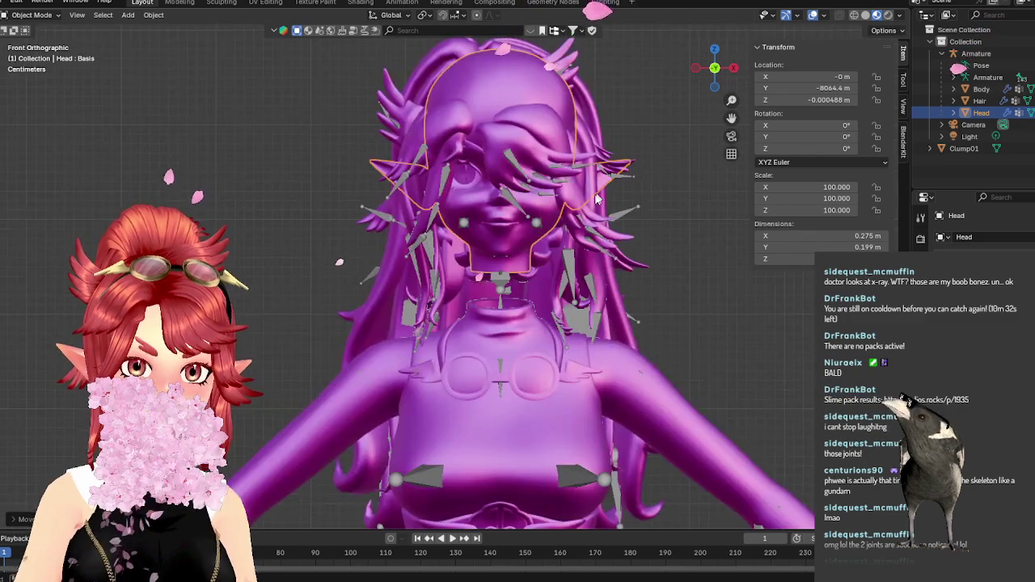
scroll(549, 242, up, 2)
Try further Y moves on Head and Hair, cancelling both to keep their positions.
key(g)
key(y)
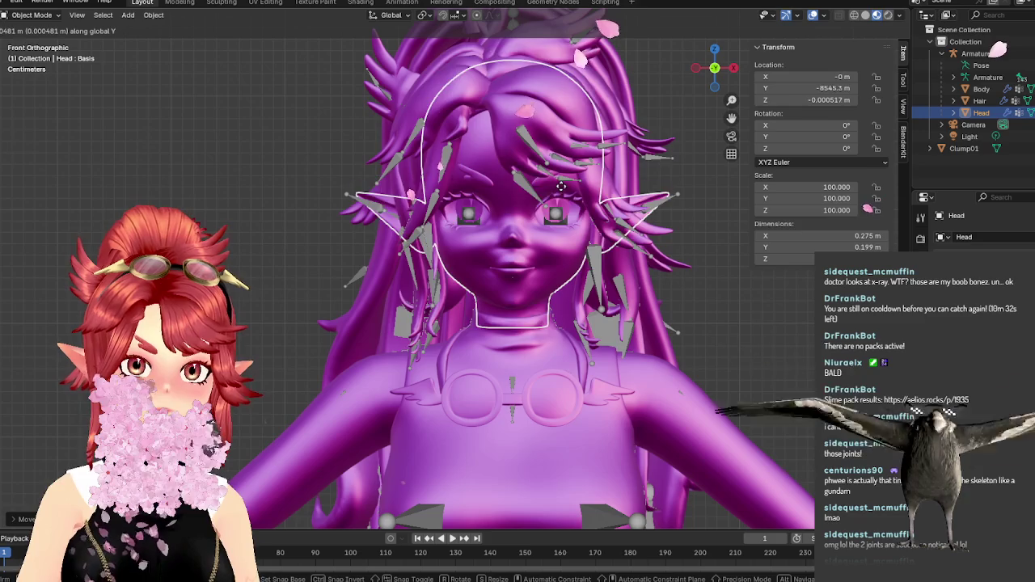
key(Escape)
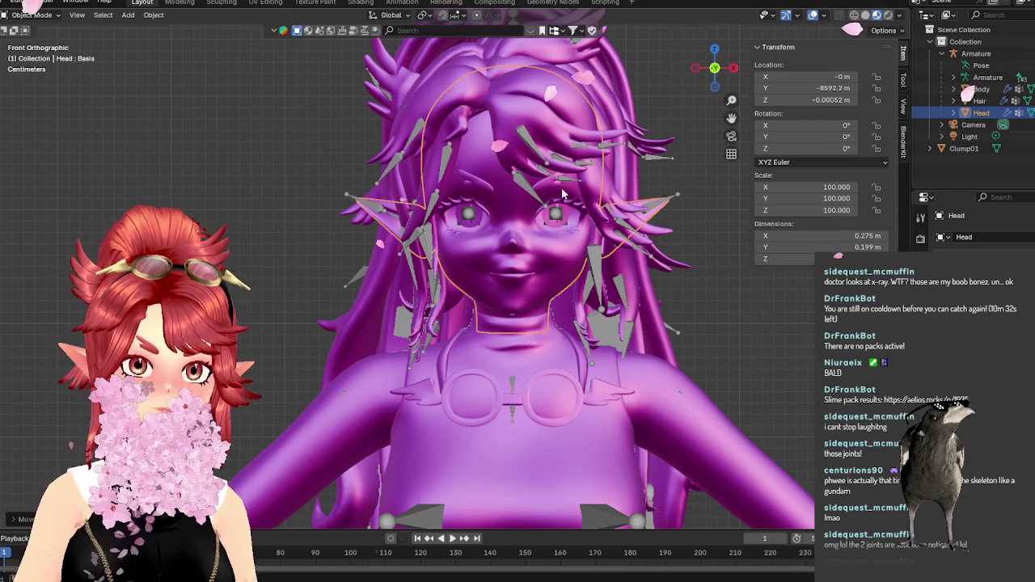
click(978, 102)
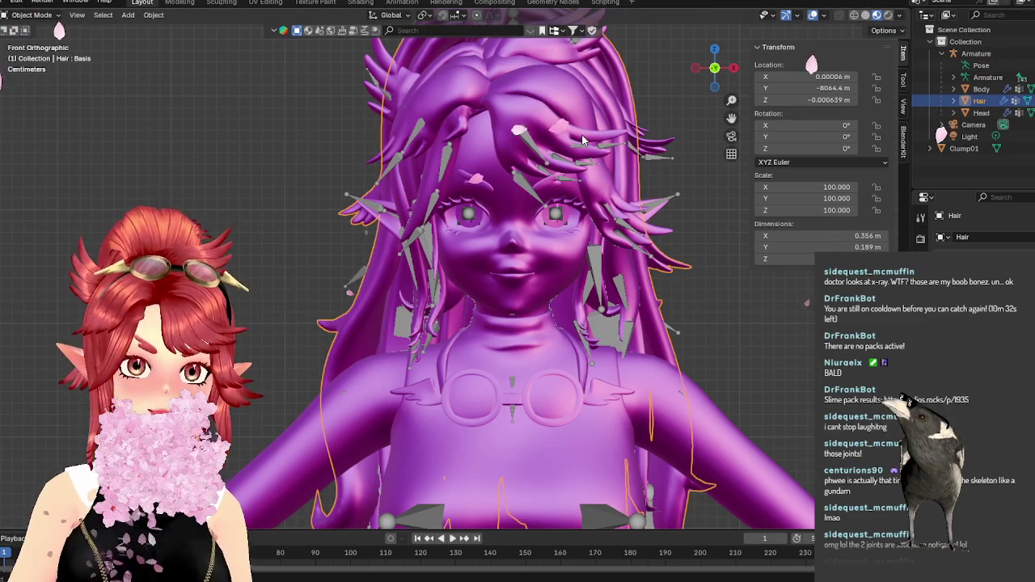
key(g)
key(y)
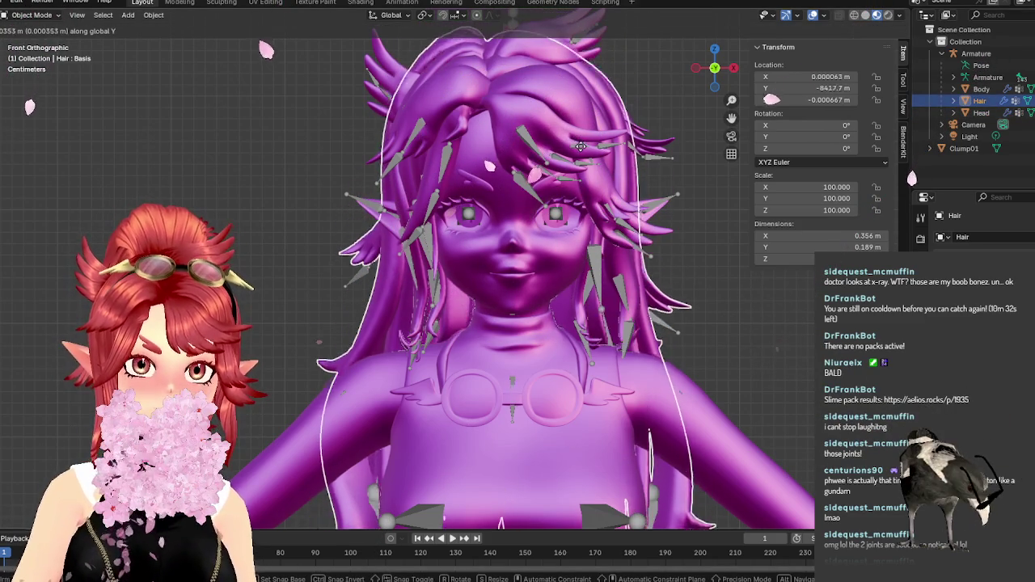
key(Escape)
scroll(581, 146, down, 3)
middle_drag(580, 147, 651, 285)
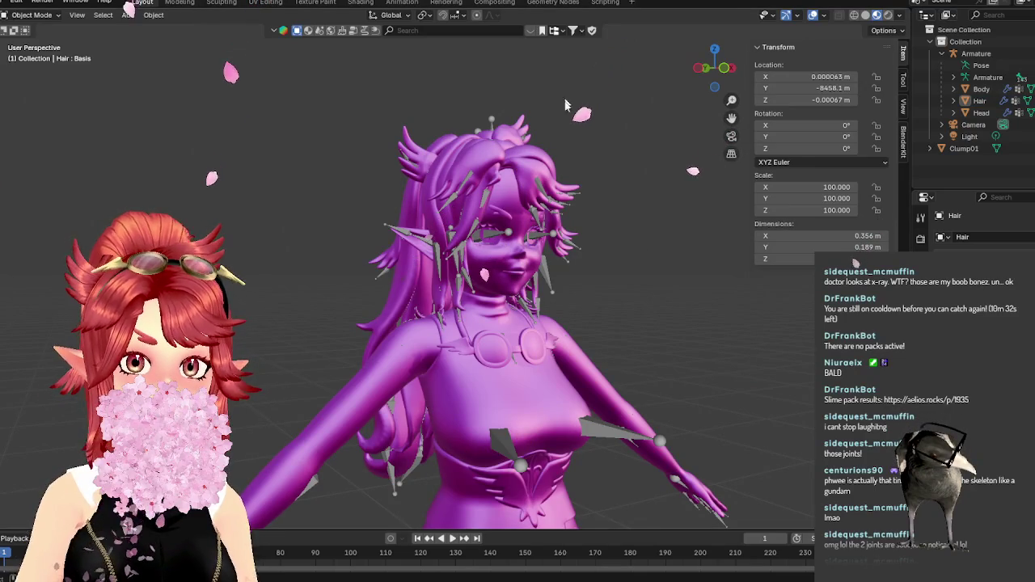
Select the Armature, expand its bones to Spine and Left leg, and enter Pose Mode.
scroll(641, 237, up, 3)
mouse_move(640, 237)
middle_down()
mouse_move(621, 203)
mouse_move(517, 213)
mouse_move(533, 243)
middle_up()
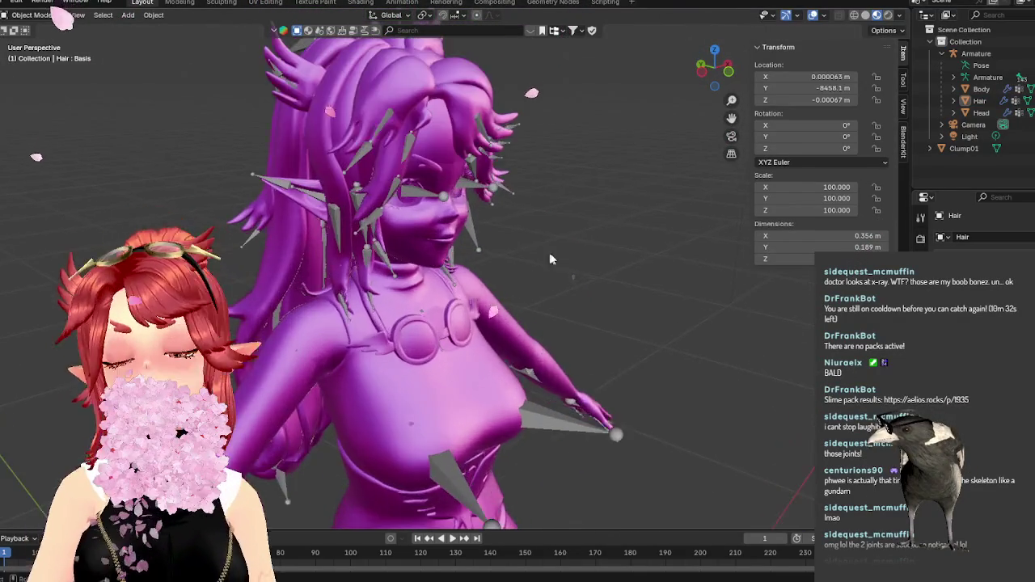
click(985, 76)
click(954, 77)
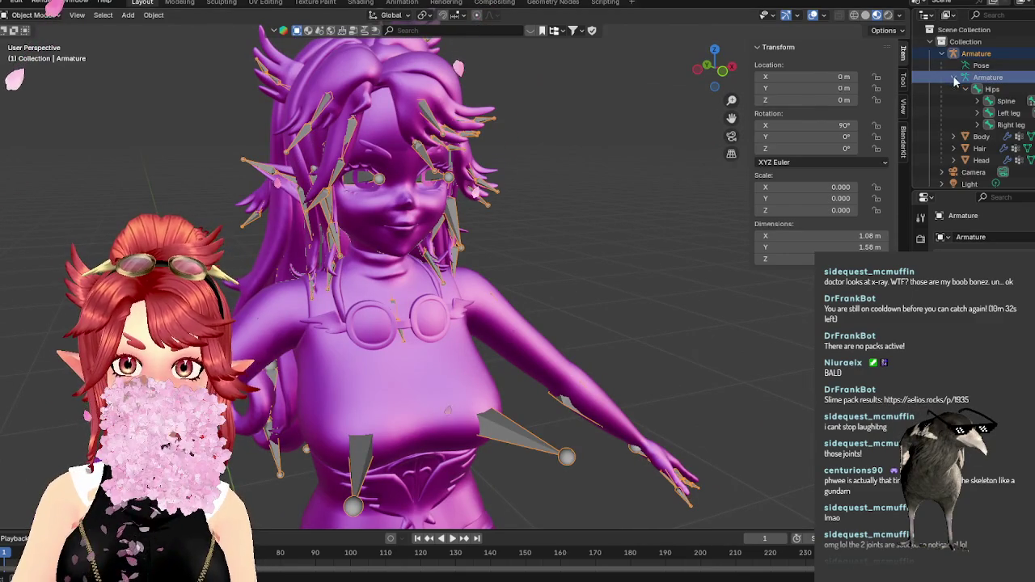
click(1005, 101)
click(980, 114)
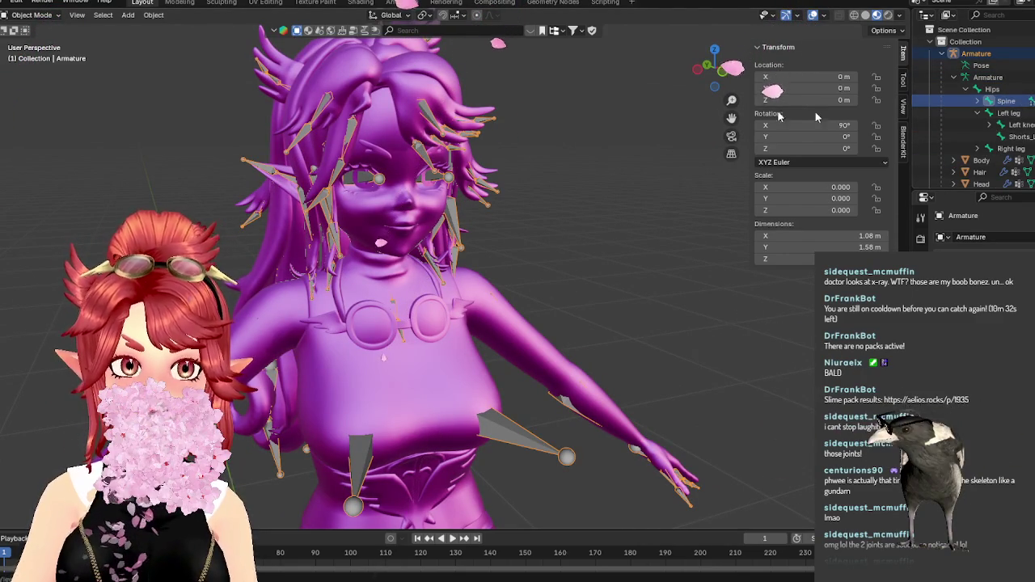
middle_drag(711, 145, 619, 182)
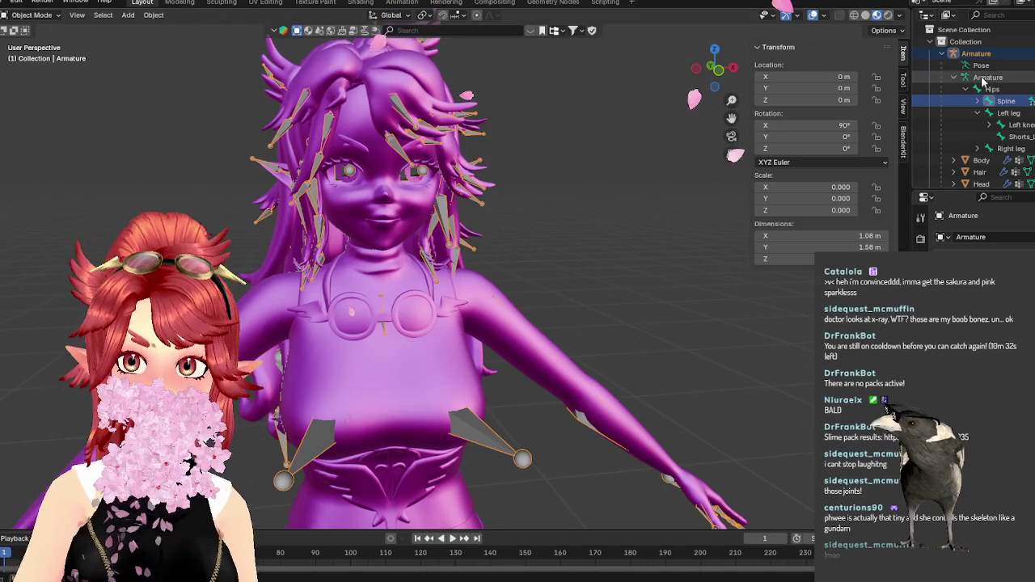
key(ctrl+Tab)
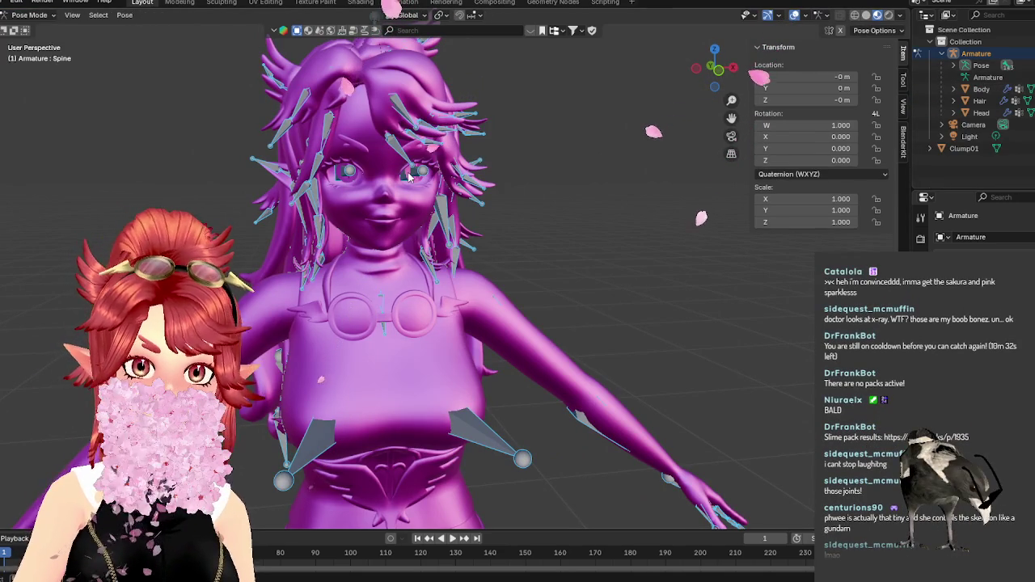
Expand Pose > Hips > Spine > Chest > Neck > Head and select the Tongue and Ear root bones.
click(406, 117)
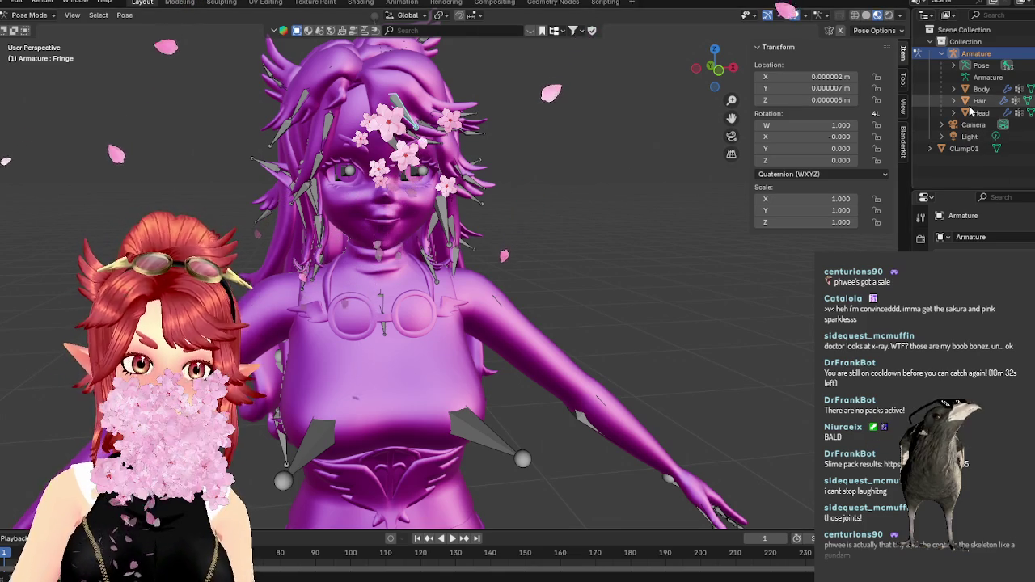
click(955, 66)
click(966, 77)
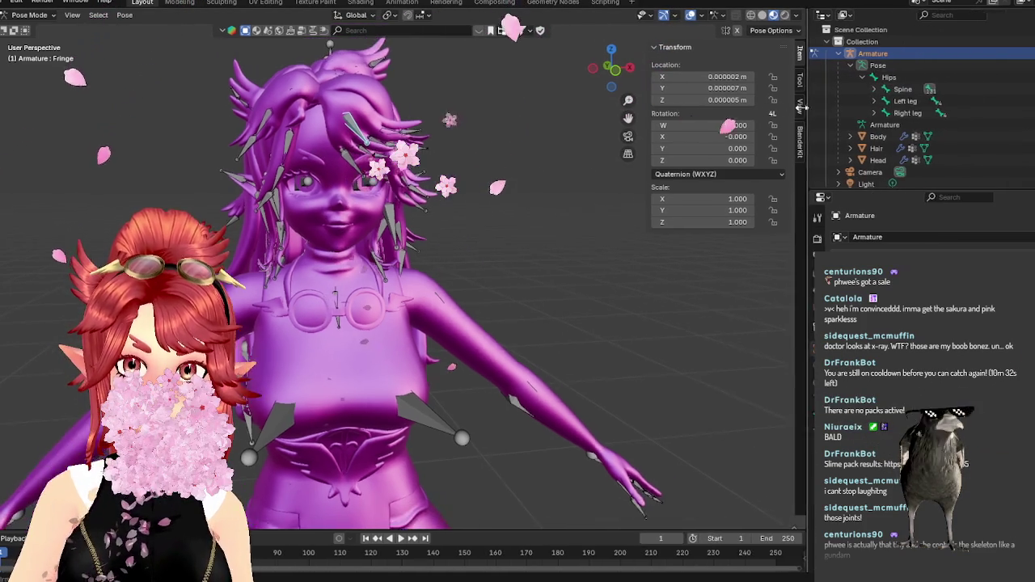
drag(910, 110, 782, 110)
click(847, 89)
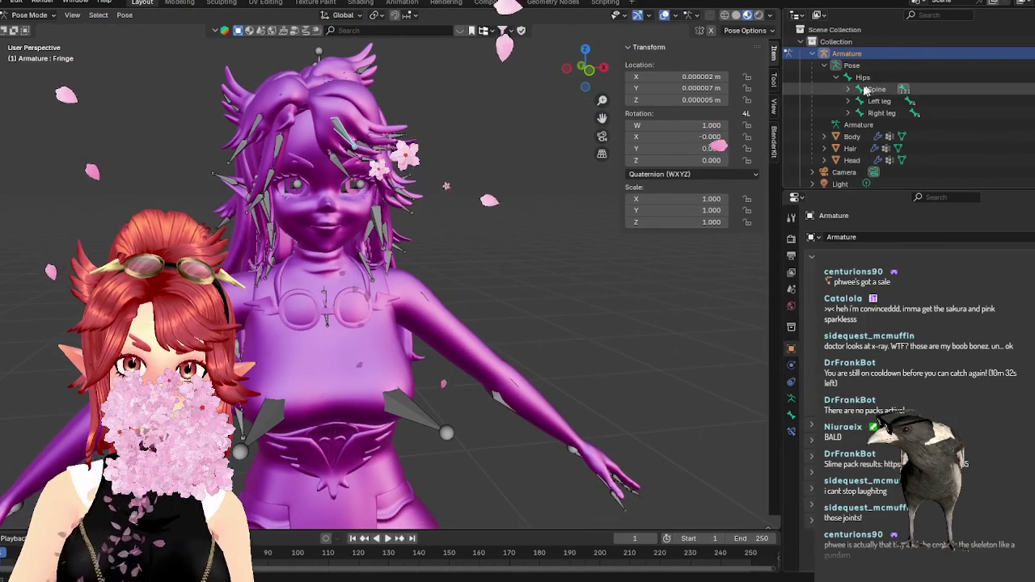
click(860, 101)
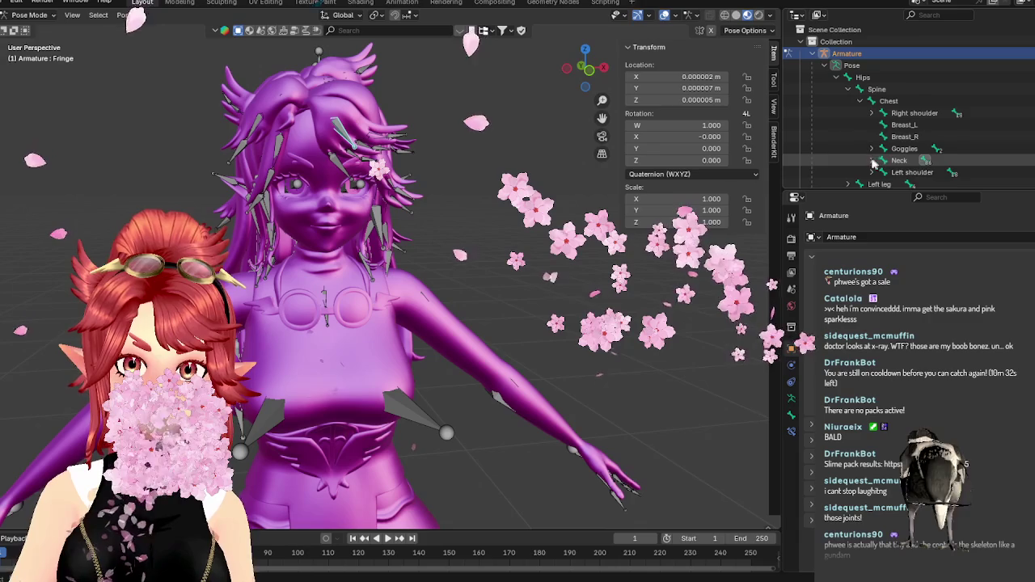
click(871, 160)
scroll(916, 158, down, 3)
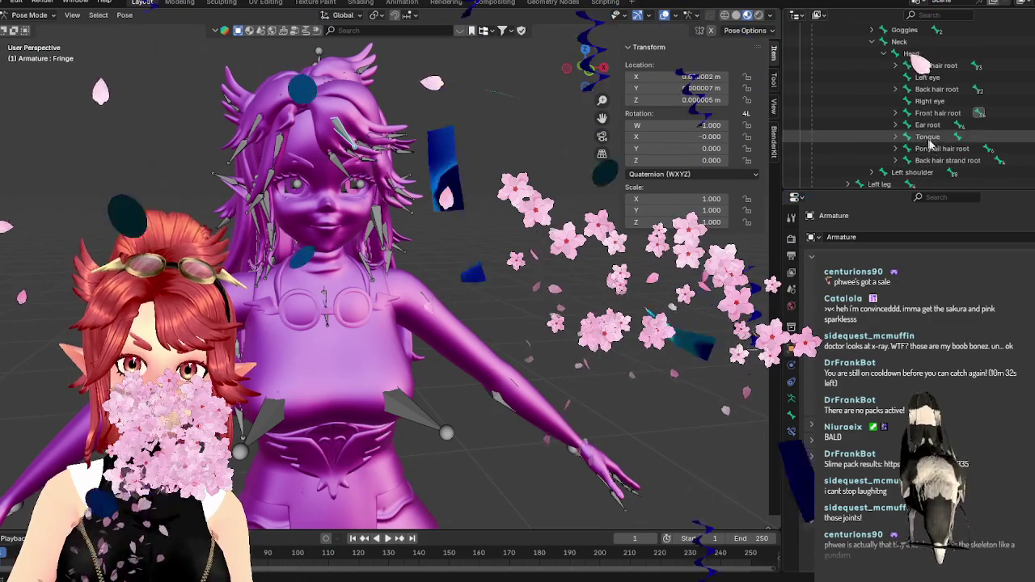
scroll(926, 145, down, 3)
click(927, 137)
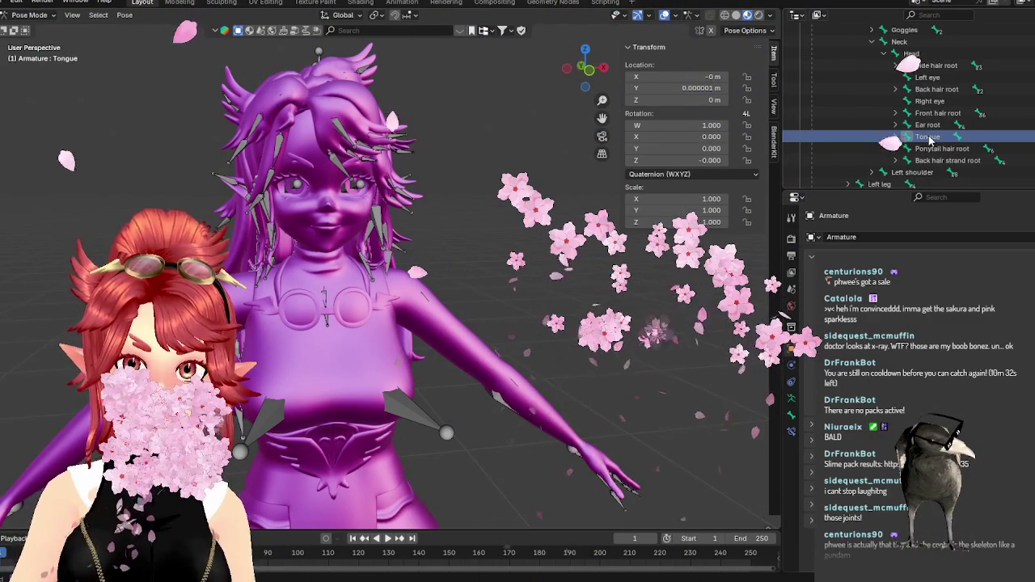
click(930, 126)
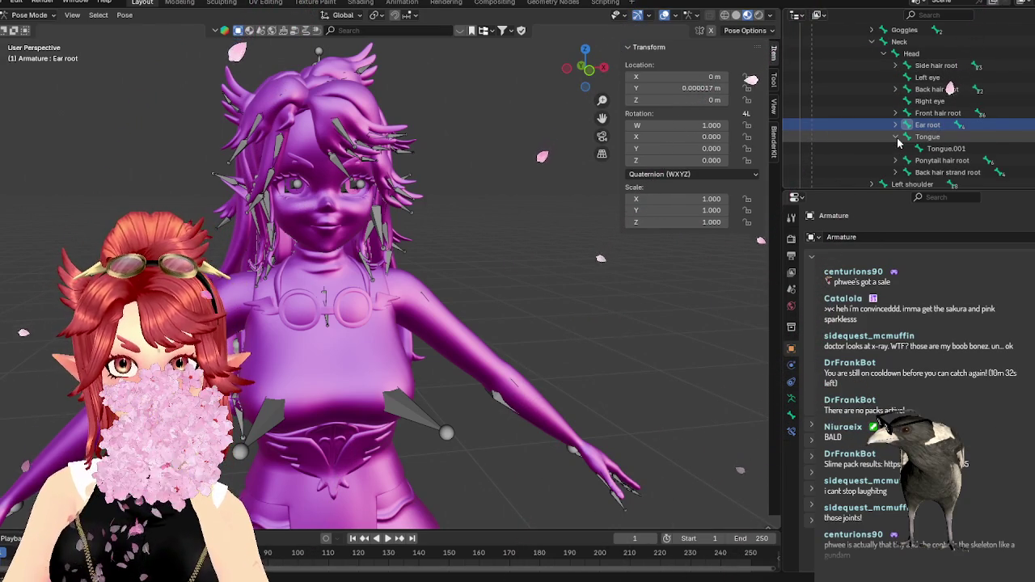
click(896, 137)
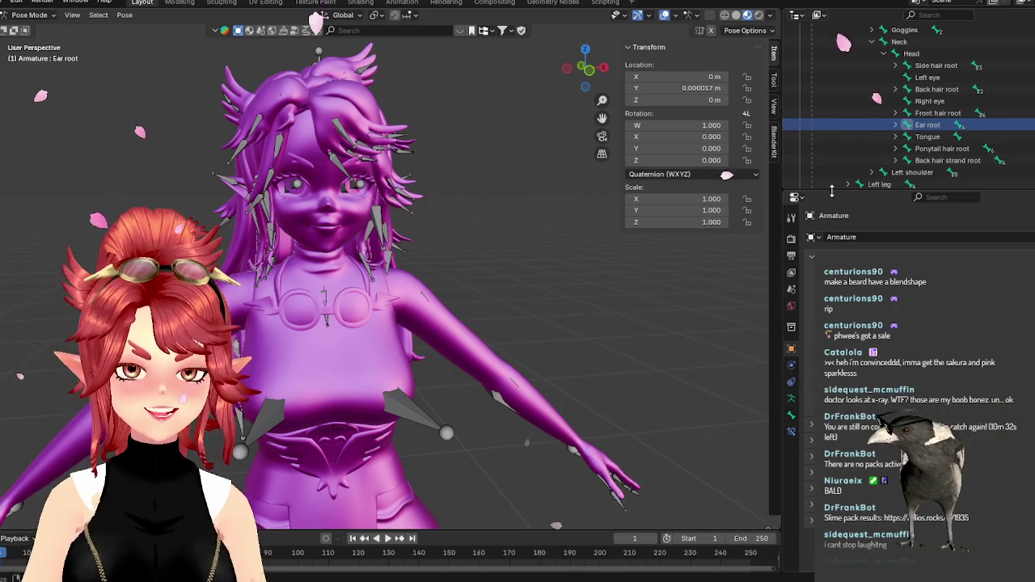
Collapse the Pose bone tree and switch back to Object Mode.
drag(831, 190, 831, 228)
scroll(465, 281, down, 5)
scroll(470, 259, up, 2)
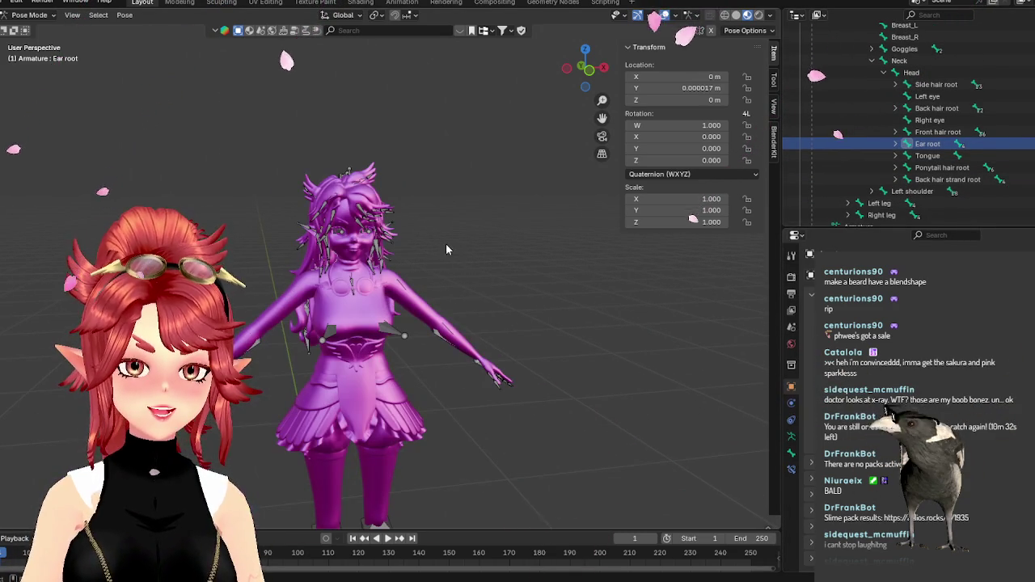
middle_drag(456, 262, 477, 260)
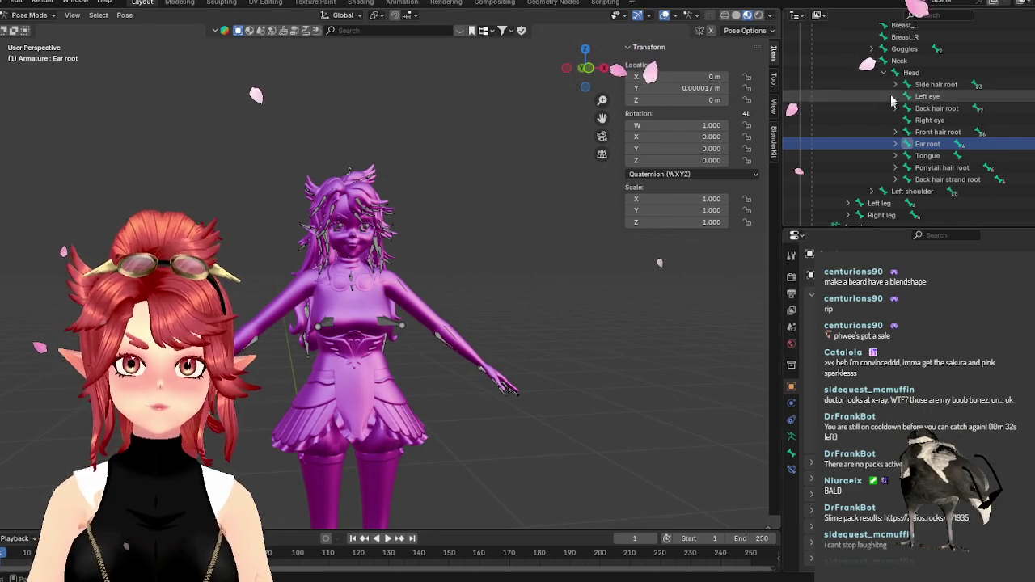
scroll(890, 121, up, 10)
click(824, 64)
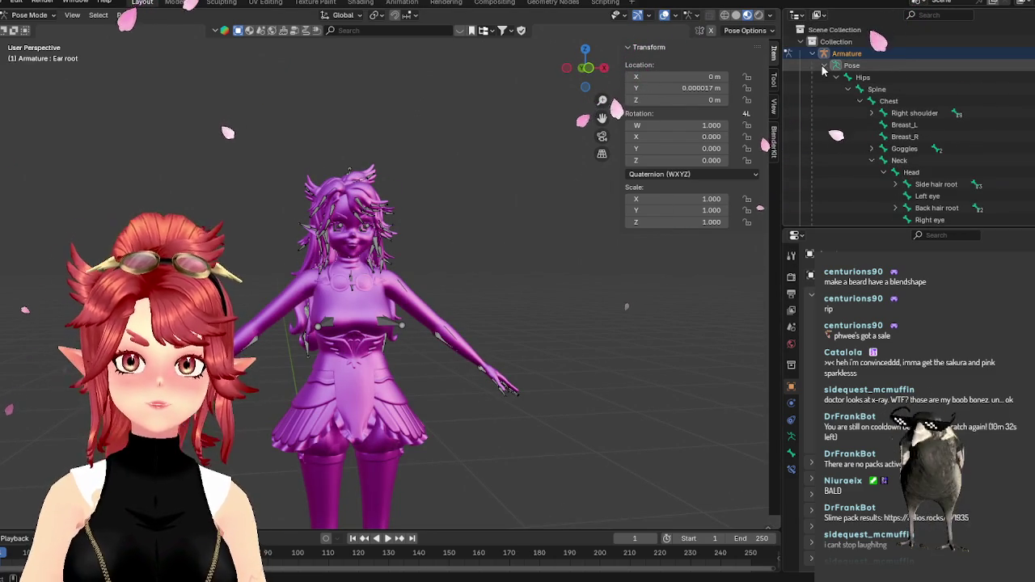
click(40, 16)
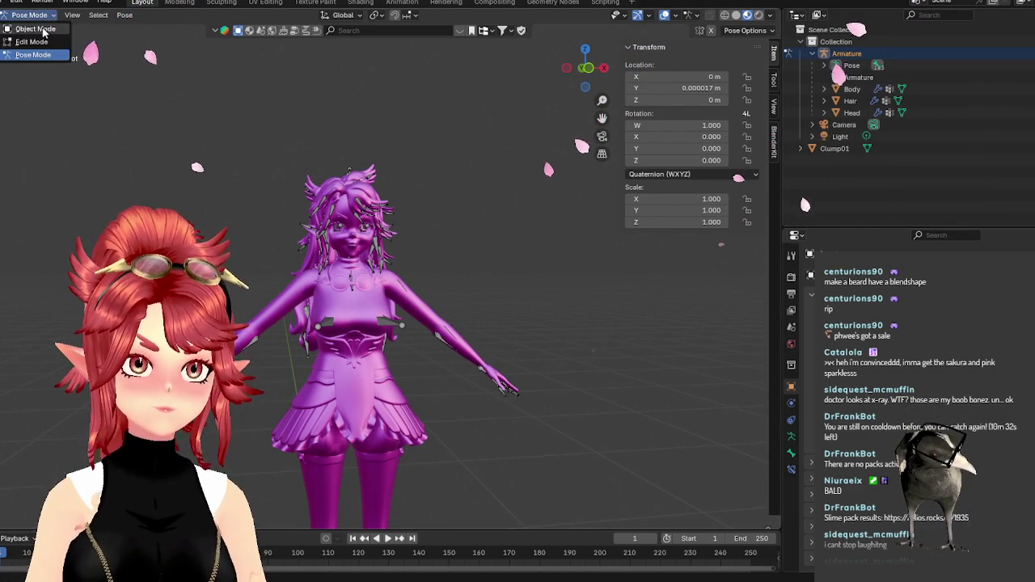
click(33, 24)
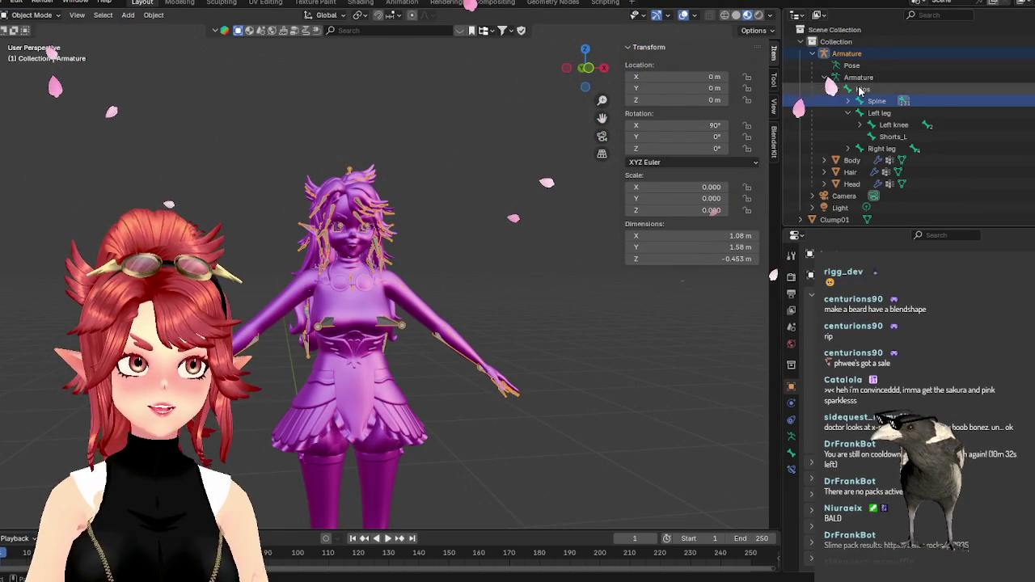
Select the Head mesh, now sitting directly in the Collection outside the Armature.
click(851, 184)
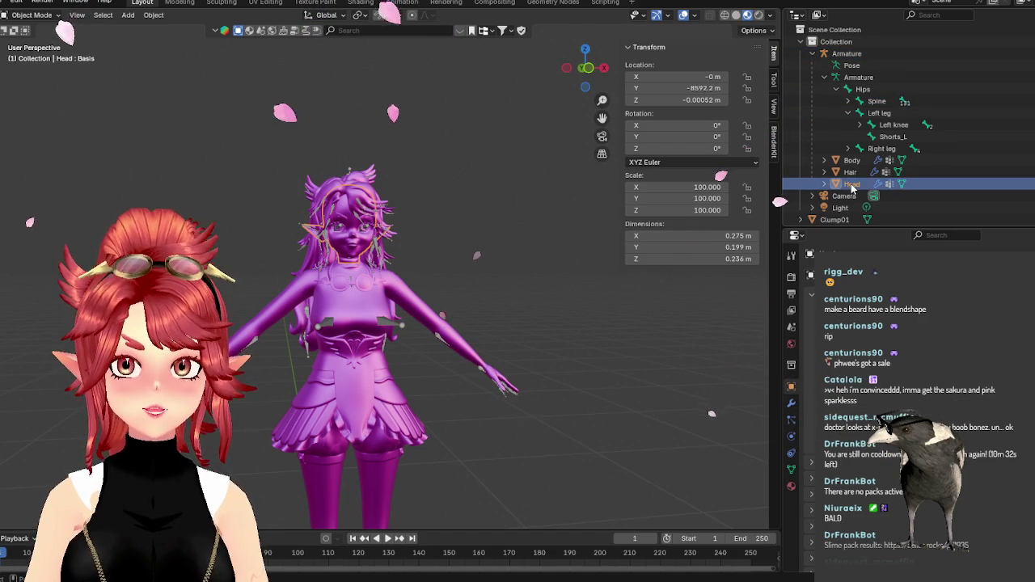
click(812, 54)
click(813, 53)
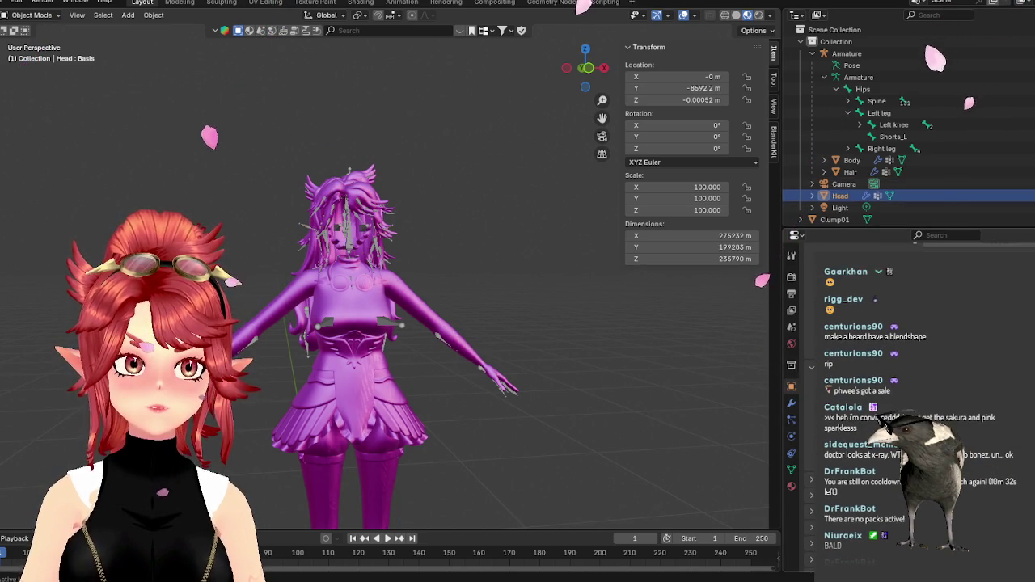
scroll(510, 257, down, 3)
mouse_move(510, 257)
middle_down()
mouse_move(569, 339)
mouse_move(536, 342)
middle_up()
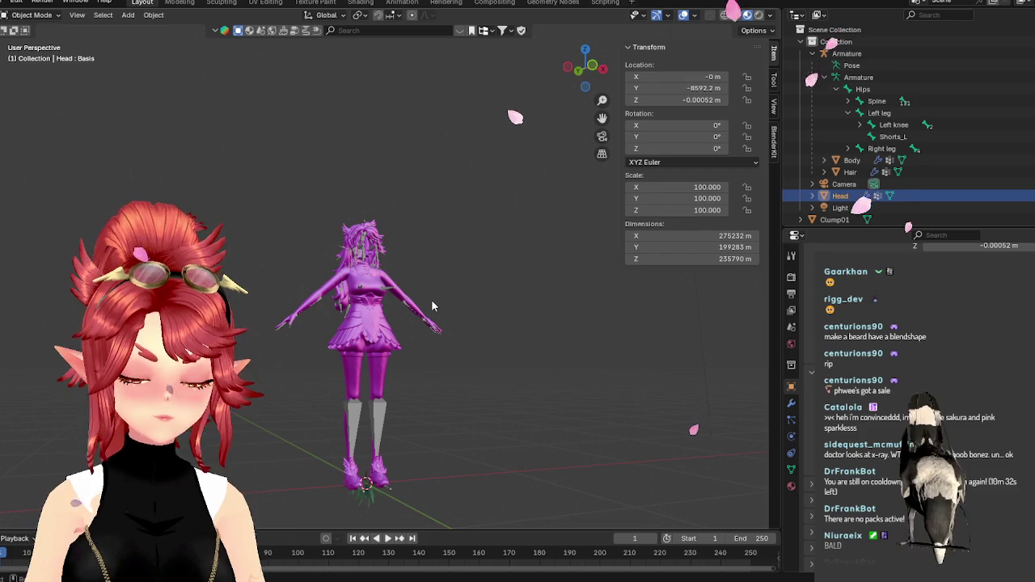
Zero the Head's location and set its scale to 1 on all three axes.
scroll(431, 304, up, 5)
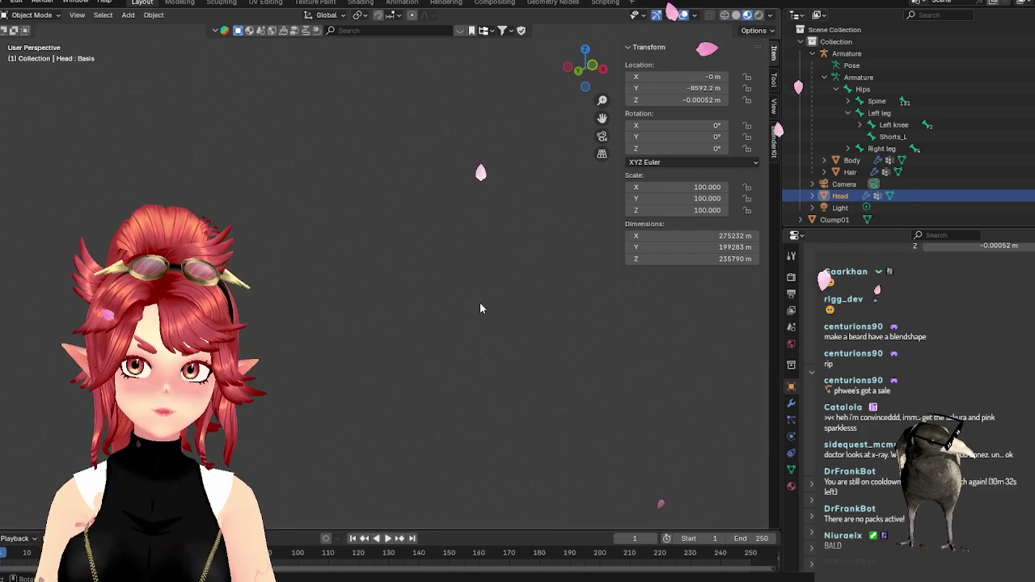
click(700, 77)
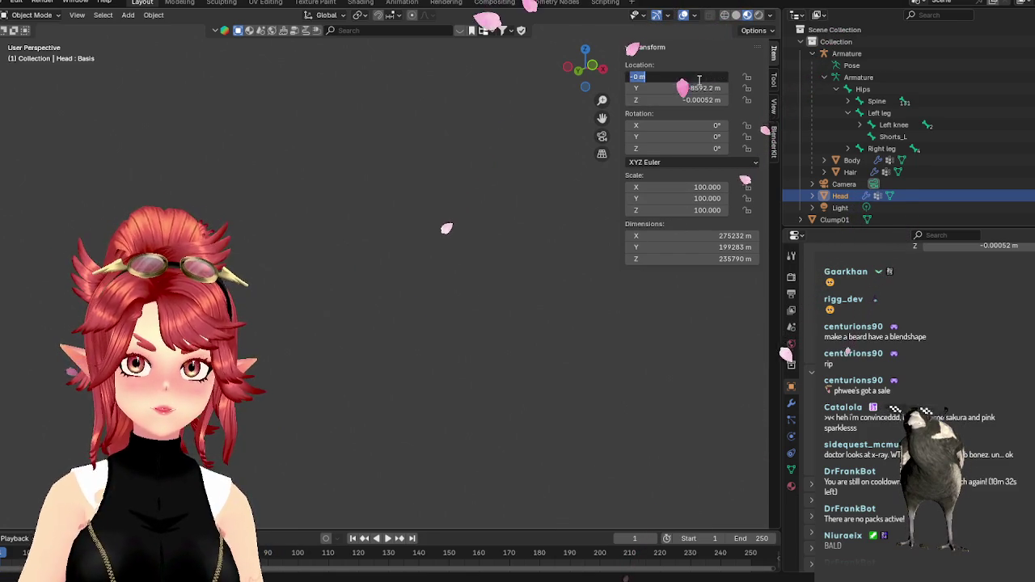
text(0)
key(Return)
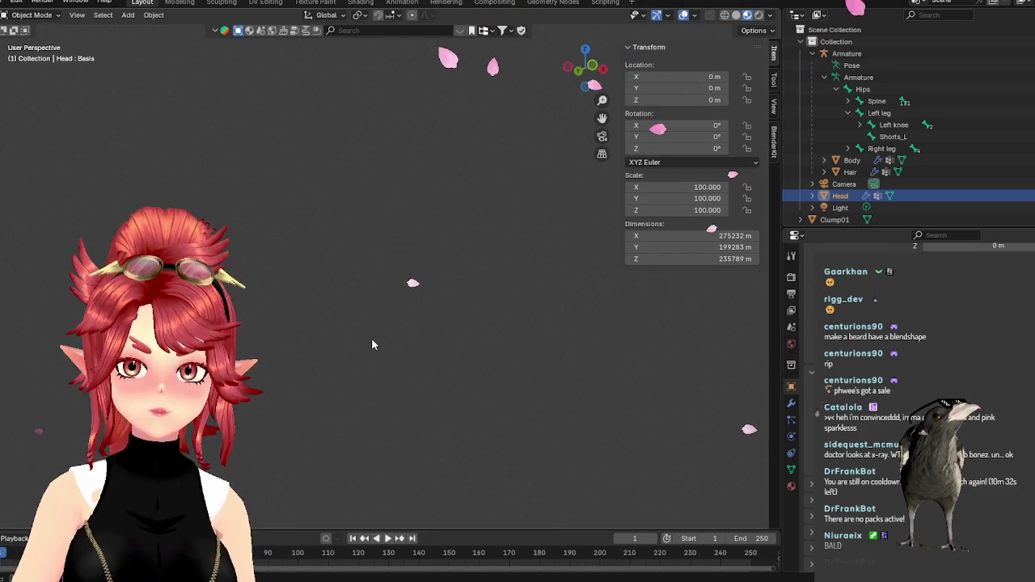
drag(694, 187, 695, 210)
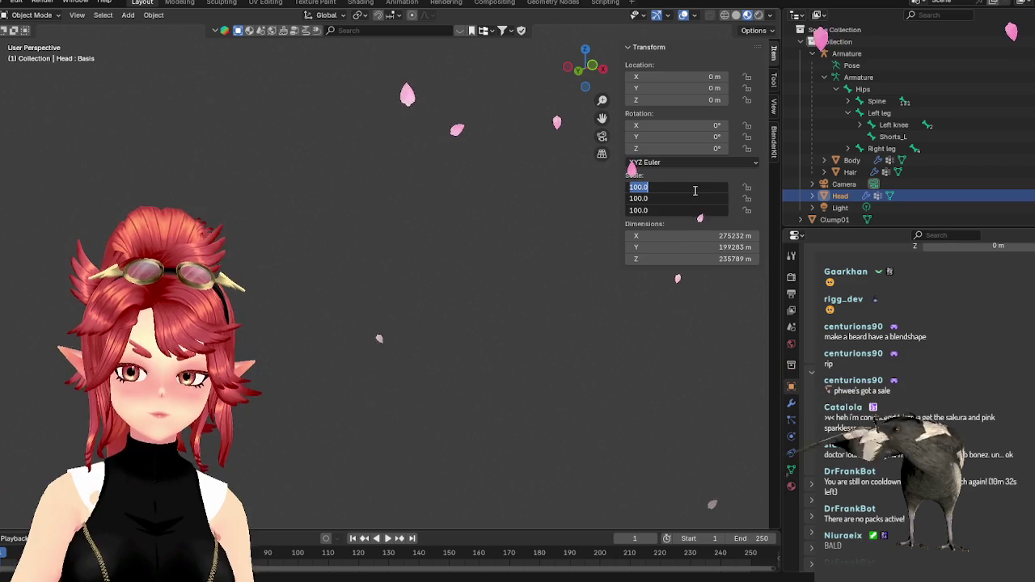
text(1)
key(Return)
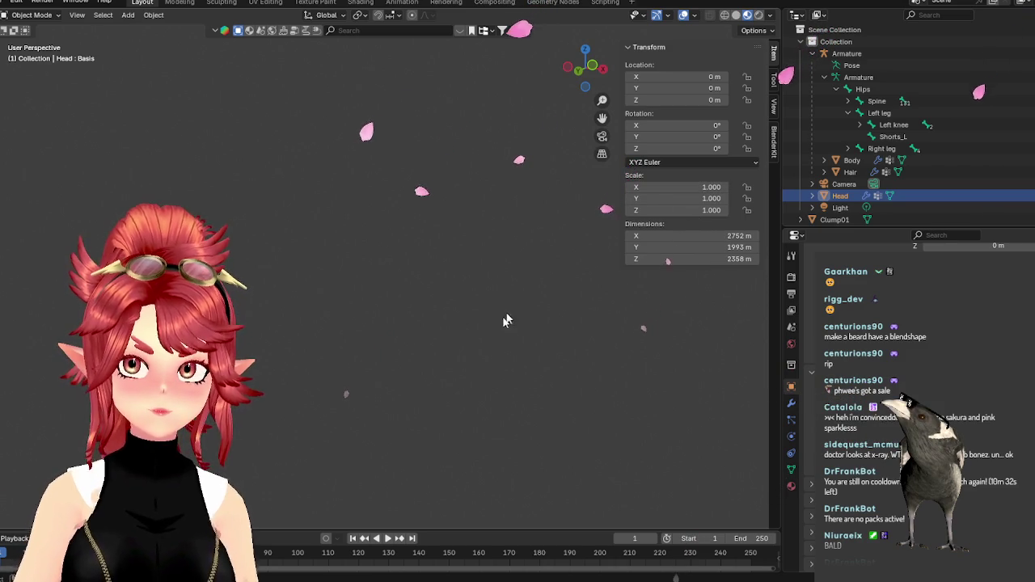
scroll(838, 219, down, 1)
click(833, 213)
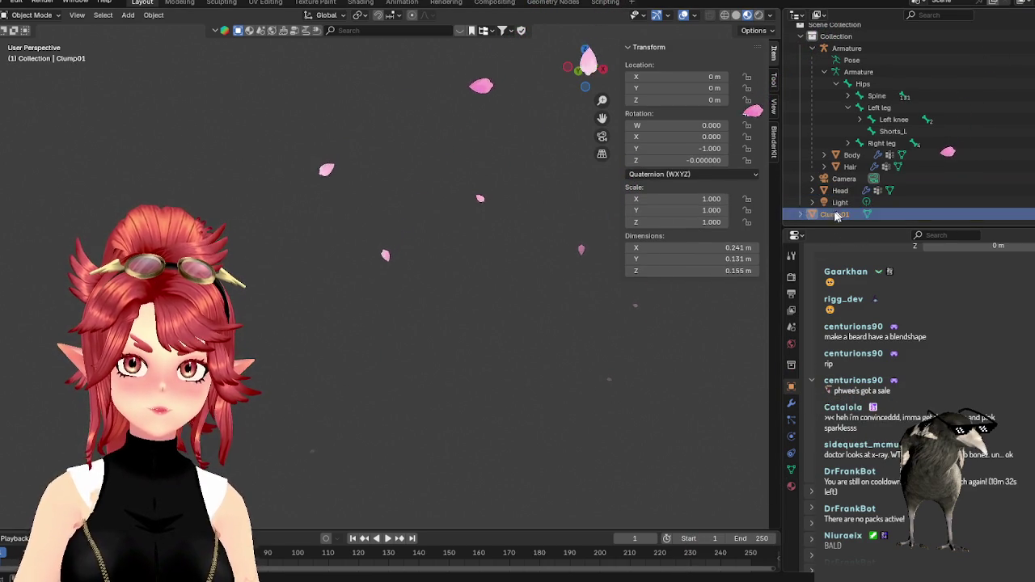
Give the Head trial scales on all axes, first 0.01 and then a larger value.
key(KP_Decimal)
scroll(463, 290, down, 3)
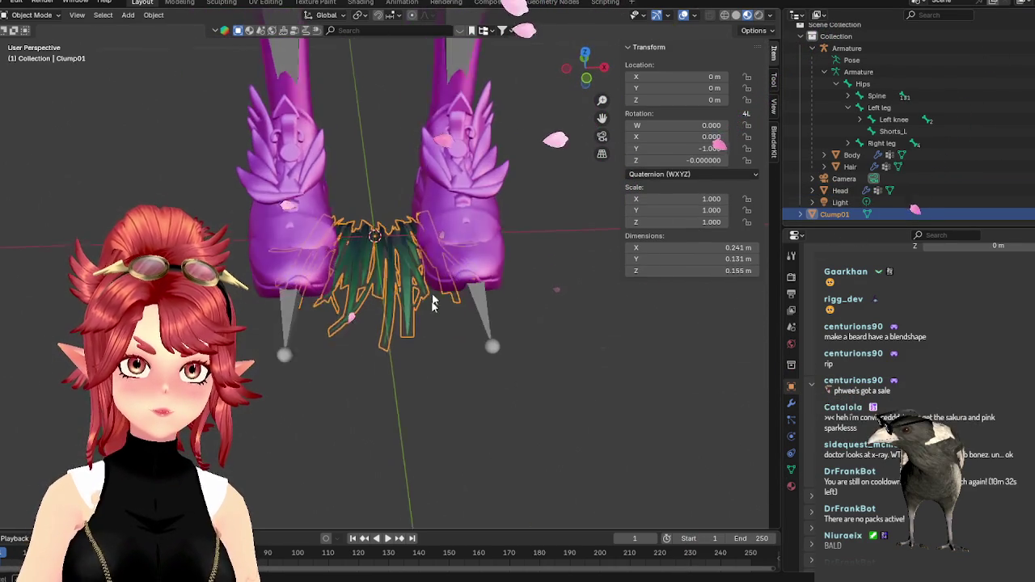
click(885, 192)
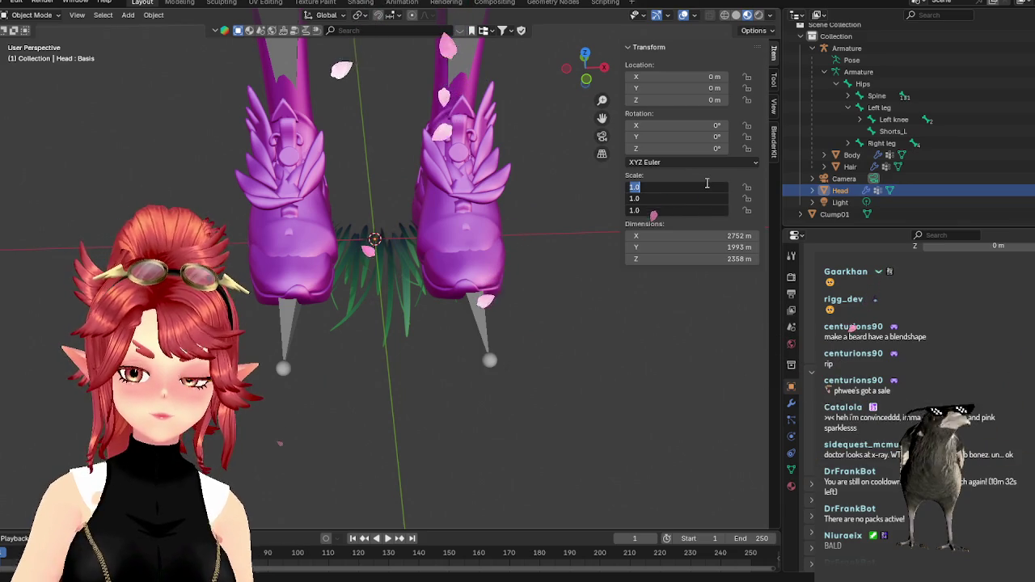
click(677, 187)
text(0.01)
key(Return)
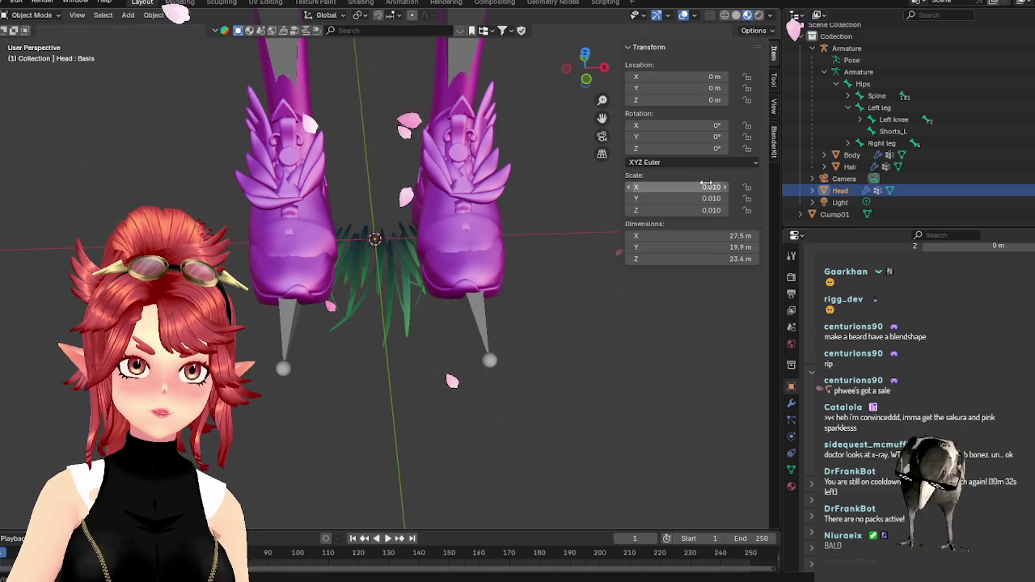
drag(706, 185, 706, 210)
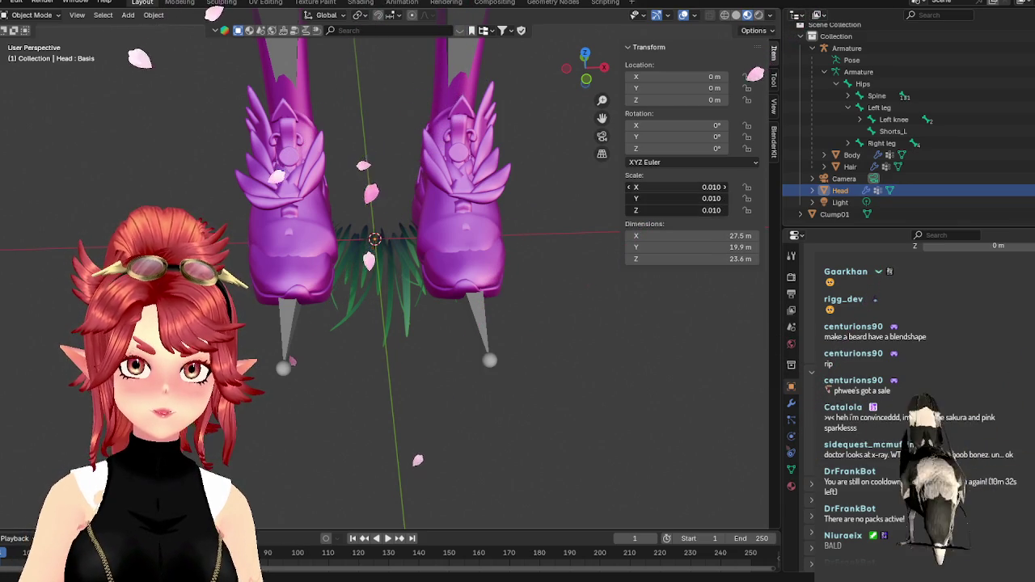
text(100000)
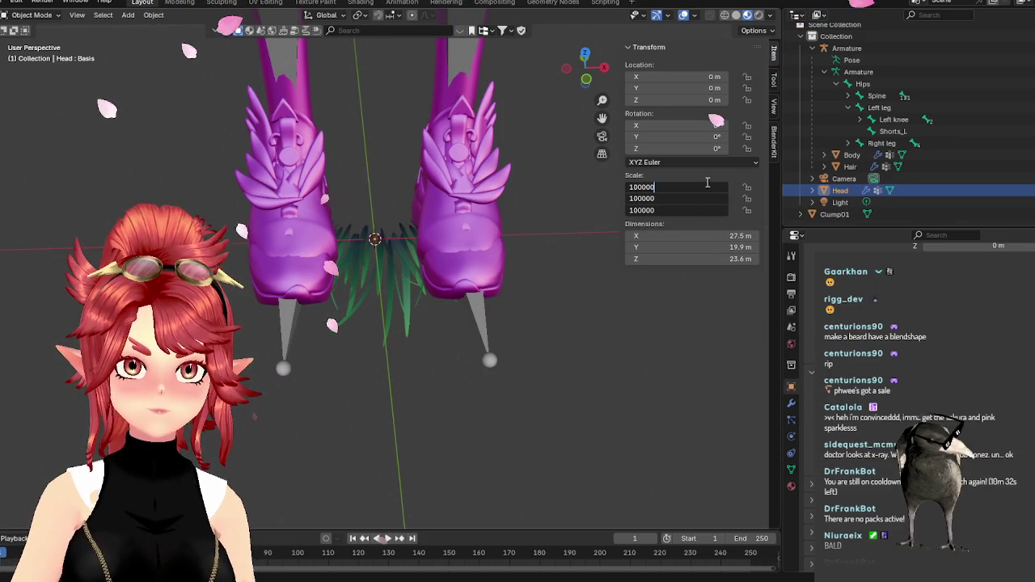
key(Return)
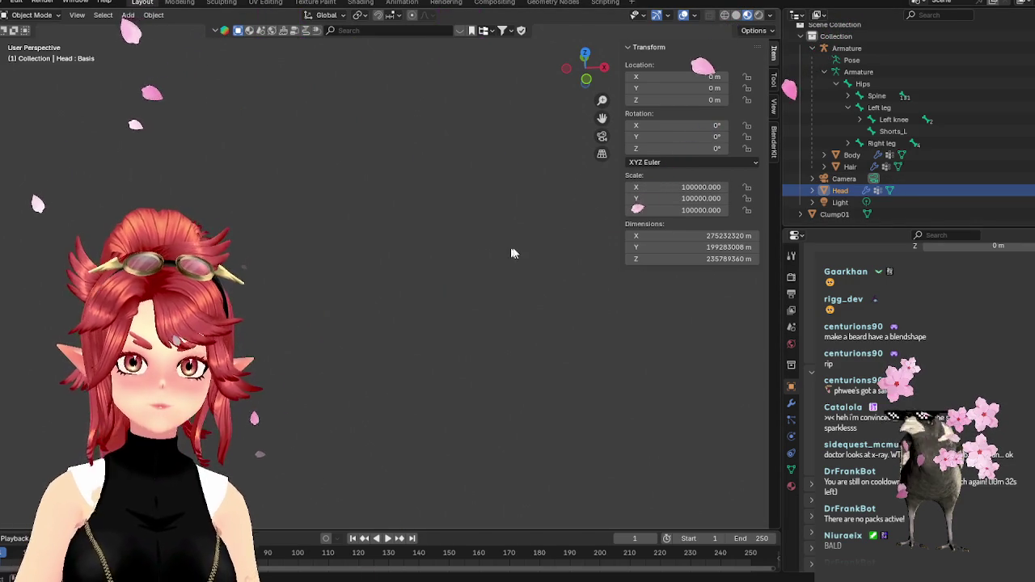
Undo the rescales, returning the Head to scale 100 at Y -8592.2 m, and reselect it.
key(ctrl+z)
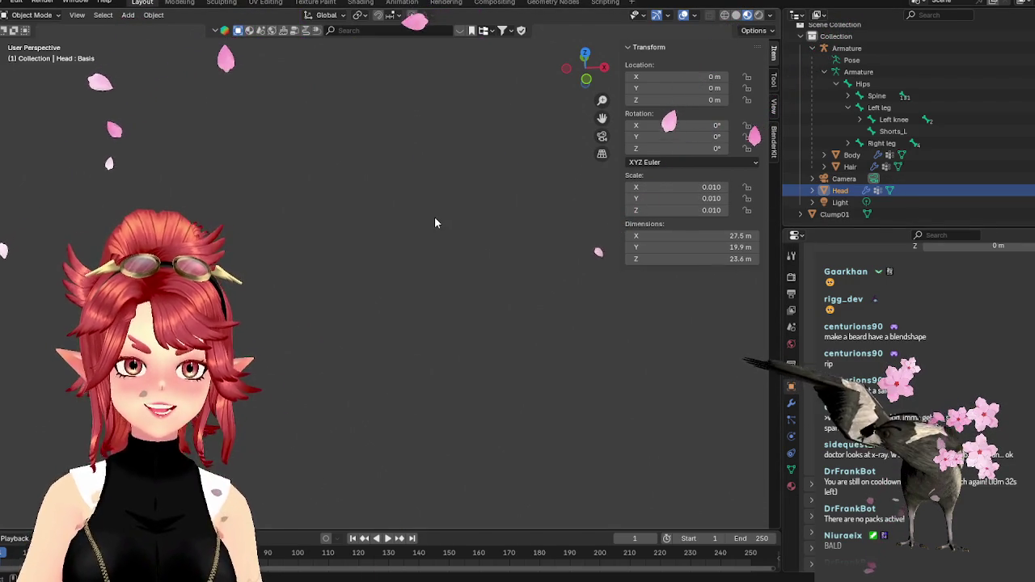
key(ctrl+z)
key(ctrl+shift+z)
key(ctrl+z)
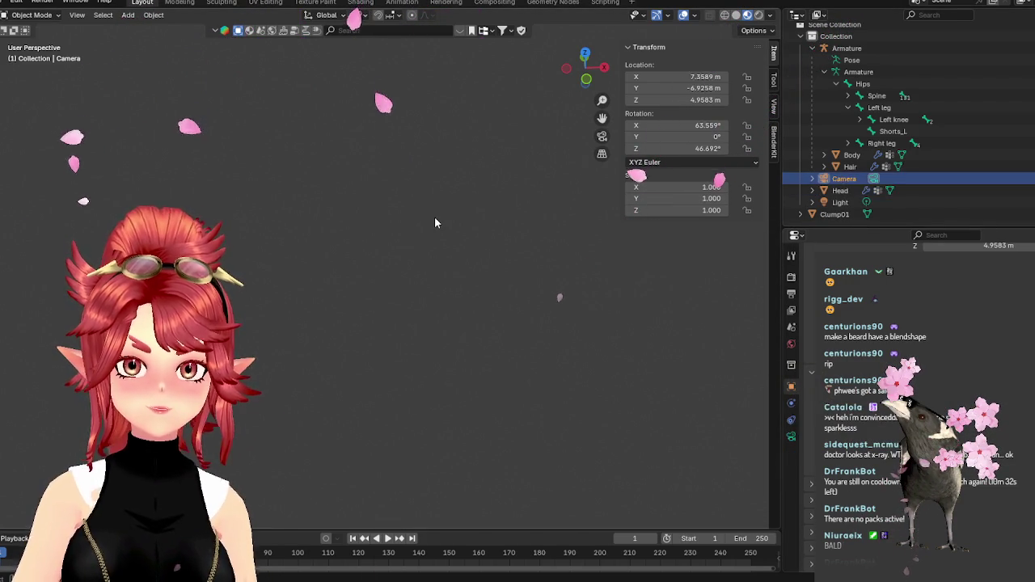
key(ctrl+z)
key(ctrl+z)
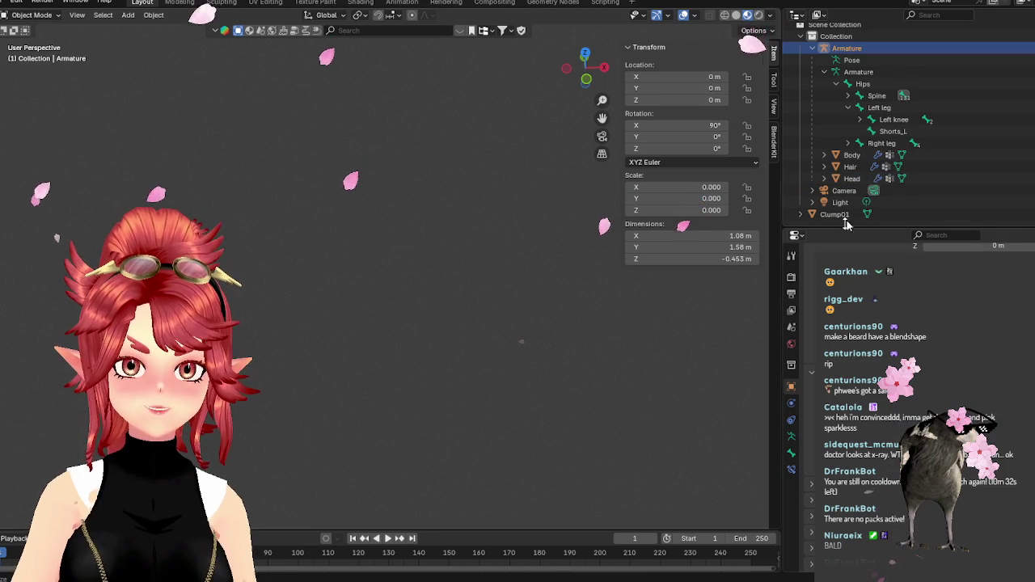
key(ctrl+shift+z)
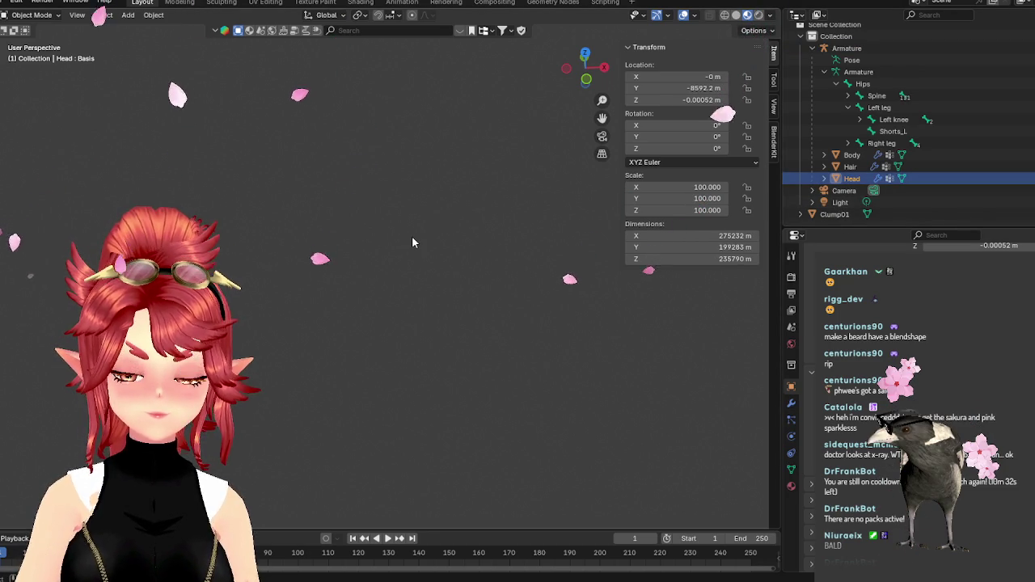
key(ctrl+shift+z)
key(ctrl+shift+z)
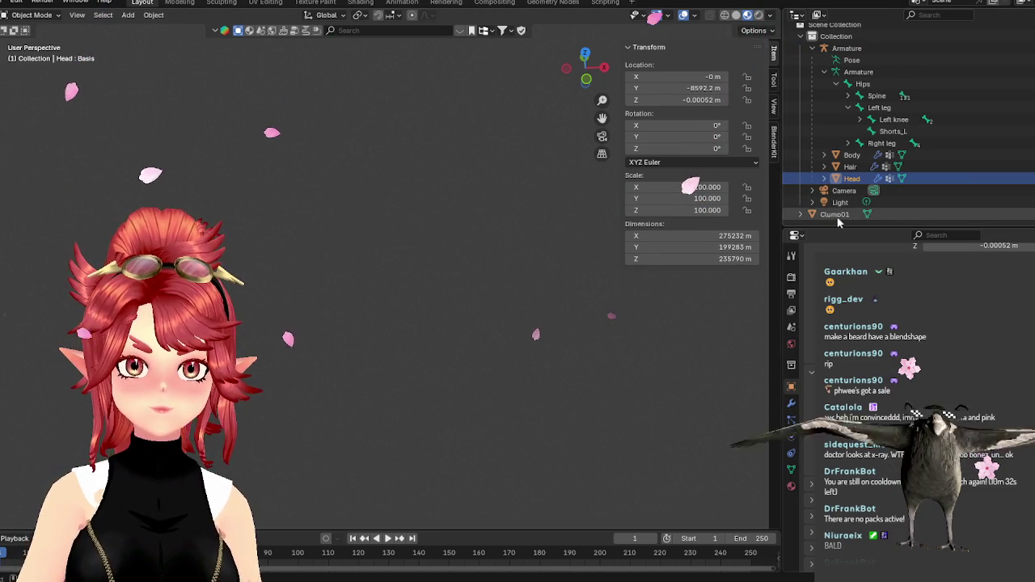
key(KP_Decimal)
scroll(469, 221, down, 5)
mouse_move(468, 220)
middle_down()
mouse_move(410, 178)
mouse_move(429, 308)
mouse_move(431, 220)
mouse_move(453, 308)
mouse_move(469, 323)
middle_up()
scroll(430, 220, up, 5)
click(849, 178)
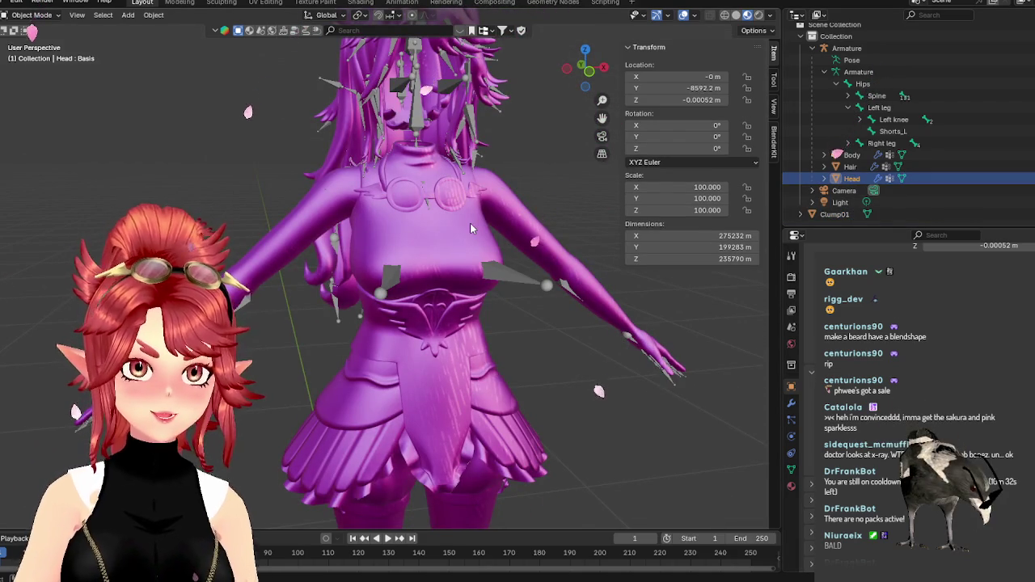
Toggle the Armature into Pose Mode and back, then select the Head mesh.
click(846, 48)
key(ctrl+Tab)
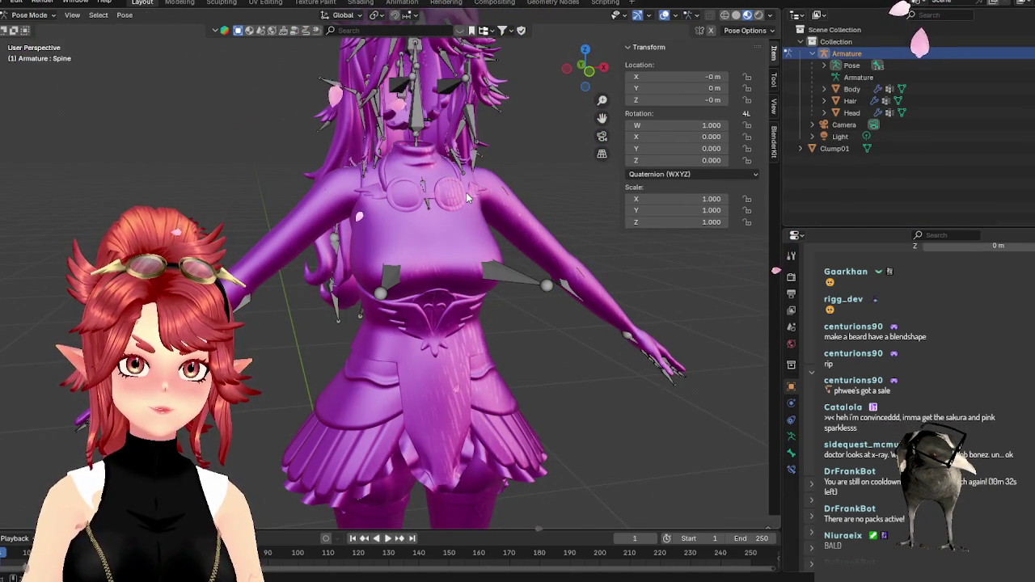
key(ctrl+Tab)
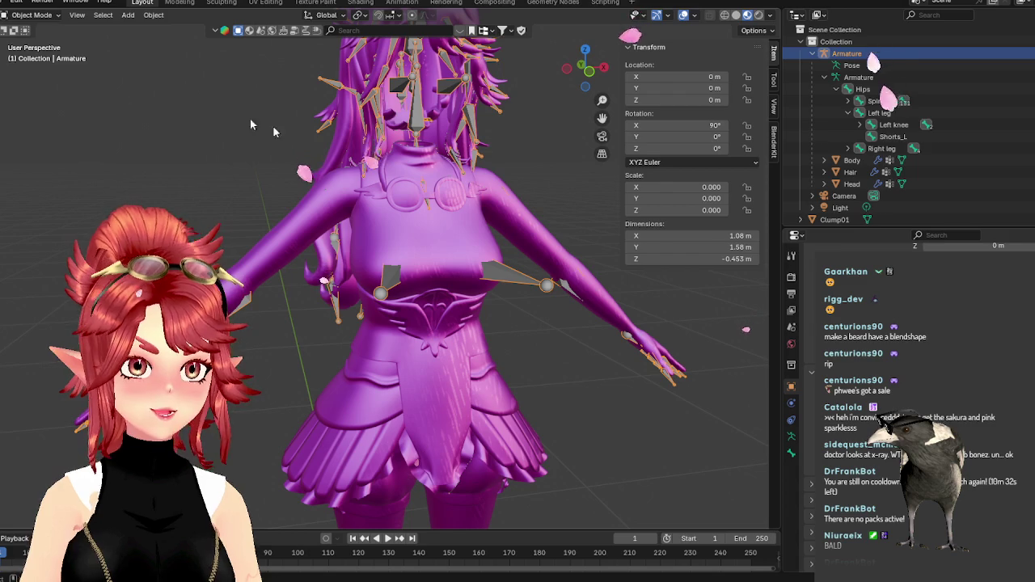
click(305, 139)
click(305, 144)
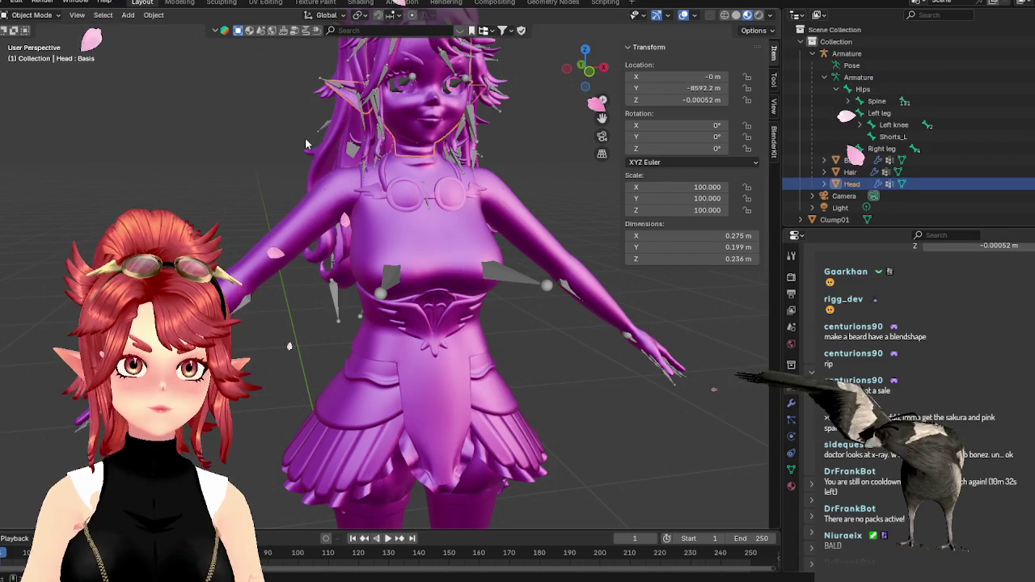
middle_drag(306, 144, 509, 176)
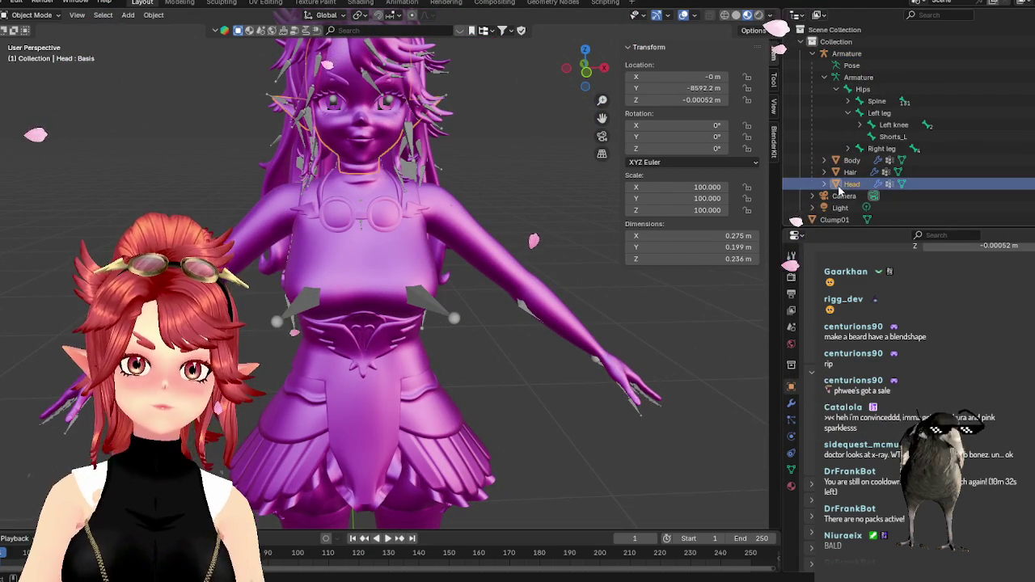
Apply the Head's modifier, undo the collapse, and retry, getting the shape-key error.
click(793, 406)
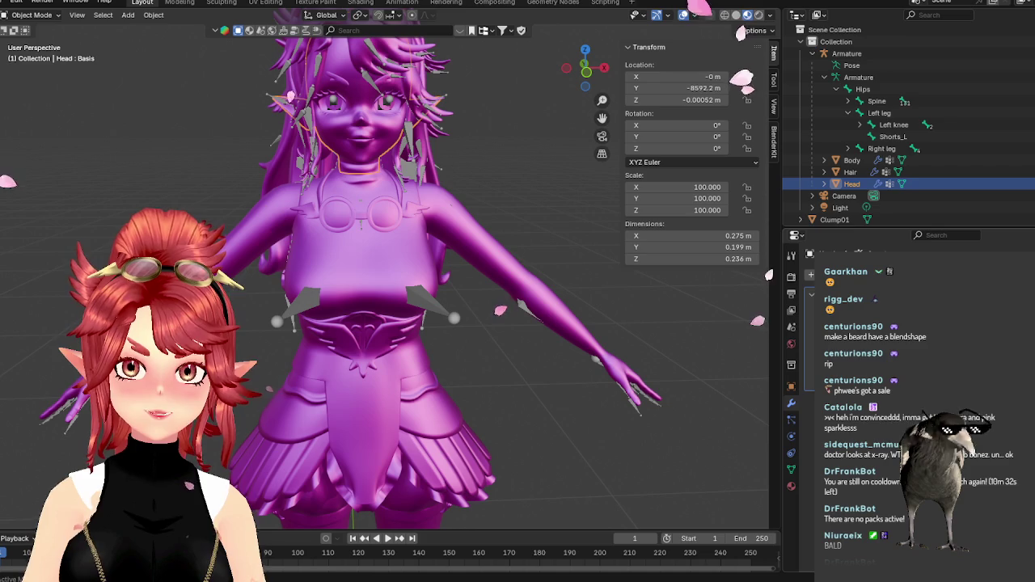
click(810, 323)
scroll(609, 323, down, 4)
scroll(610, 322, down, 1)
scroll(605, 327, up, 3)
scroll(606, 326, up, 1)
key(ctrl+z)
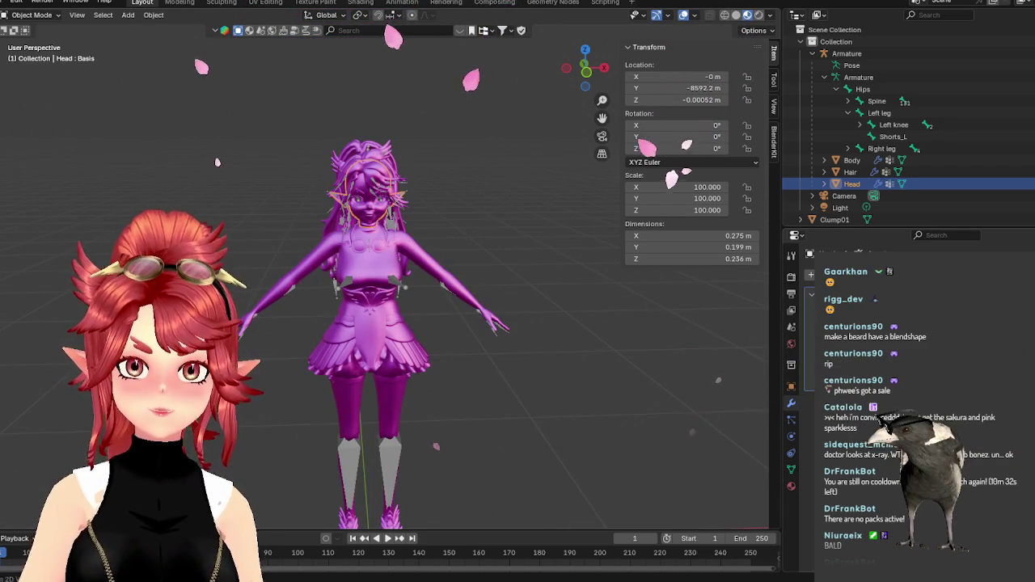
key(ctrl+a)
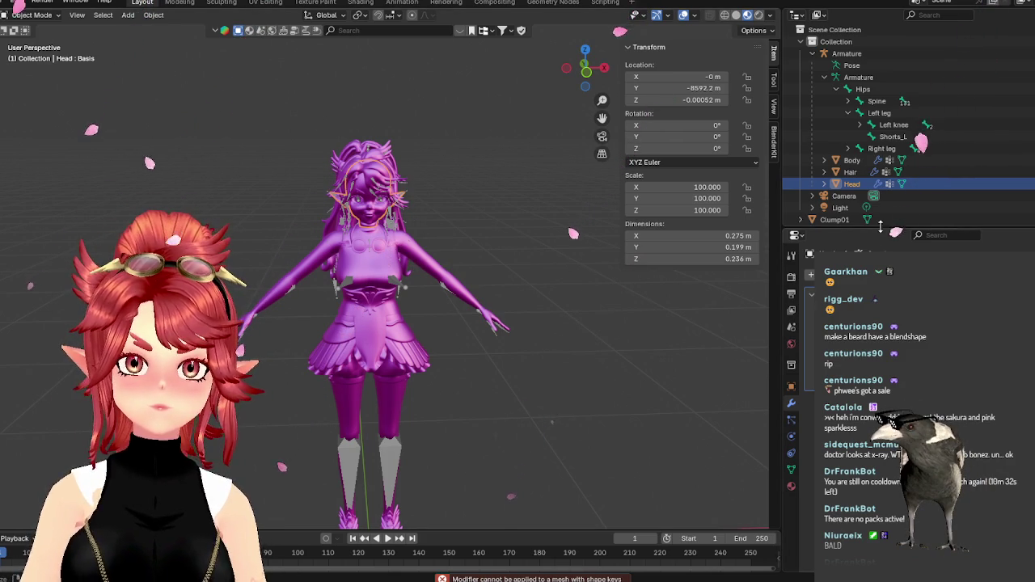
click(845, 54)
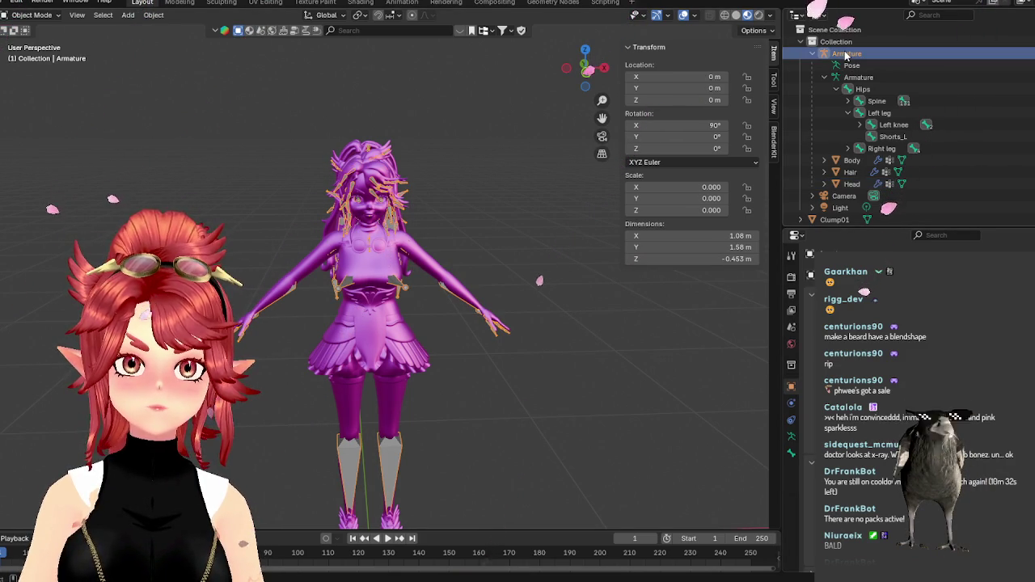
click(855, 183)
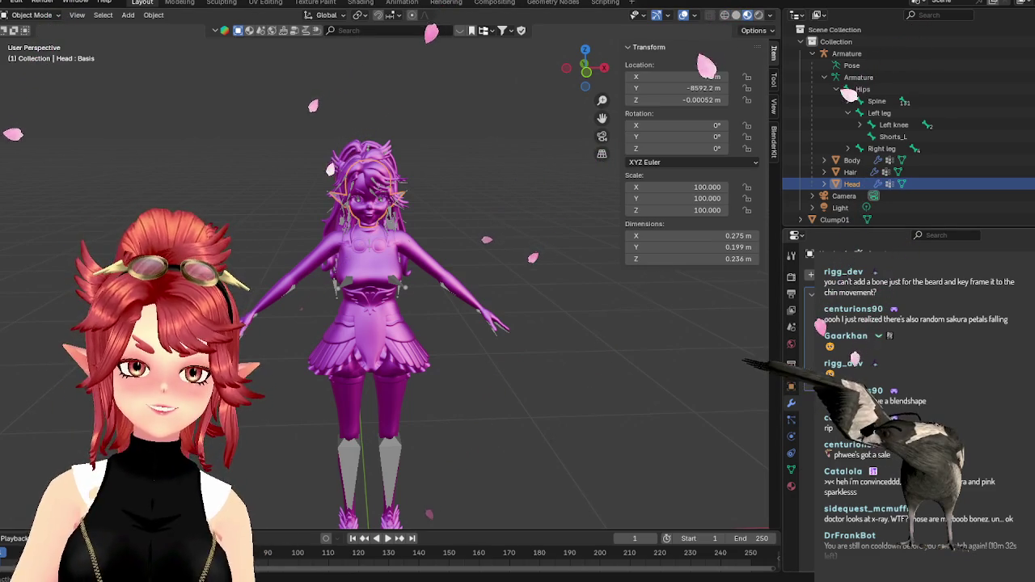
Fold the Armature's children away, leaving Armature, Camera, Light and Clump01, then select Armature.
scroll(484, 323, down, 4)
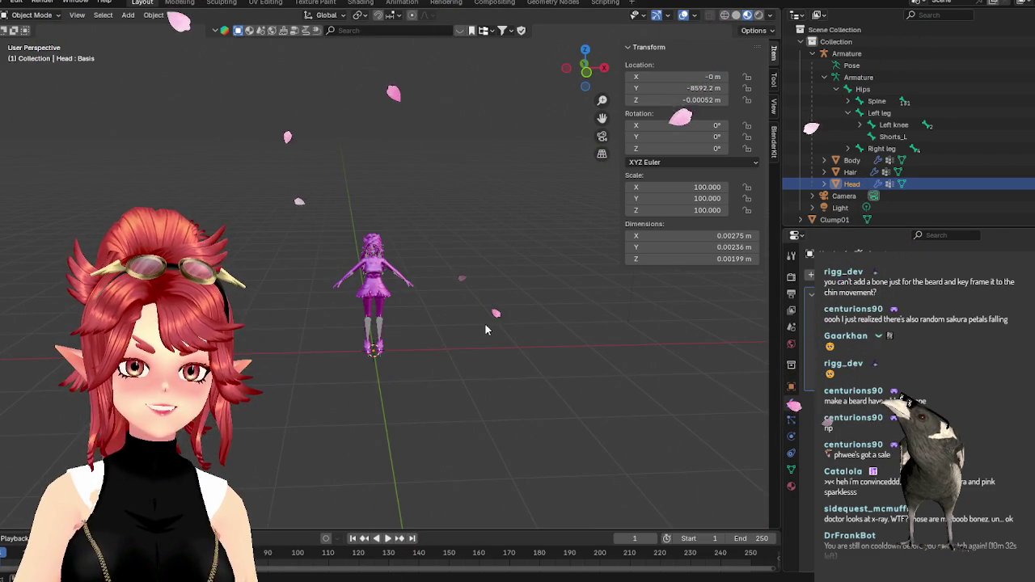
scroll(484, 323, up, 3)
scroll(486, 326, up, 6)
scroll(486, 320, down, 3)
scroll(487, 317, down, 4)
middle_drag(487, 317, 508, 355)
scroll(510, 357, up, 2)
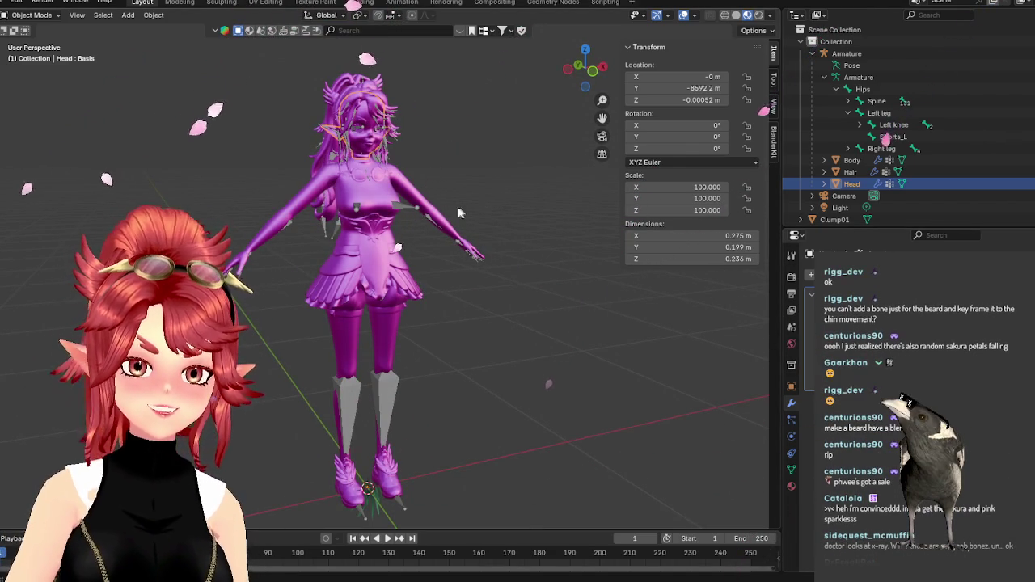
click(811, 54)
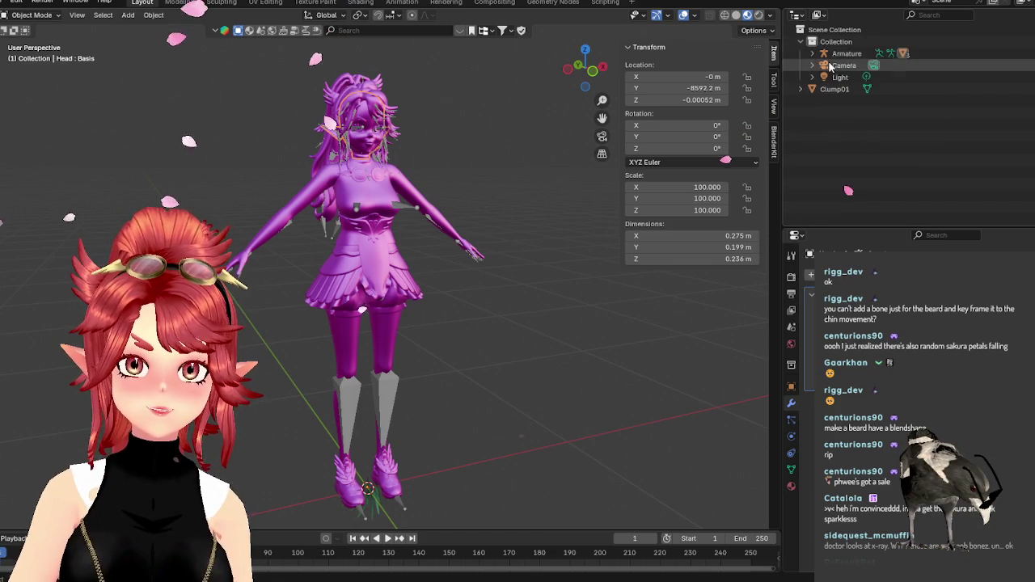
click(840, 54)
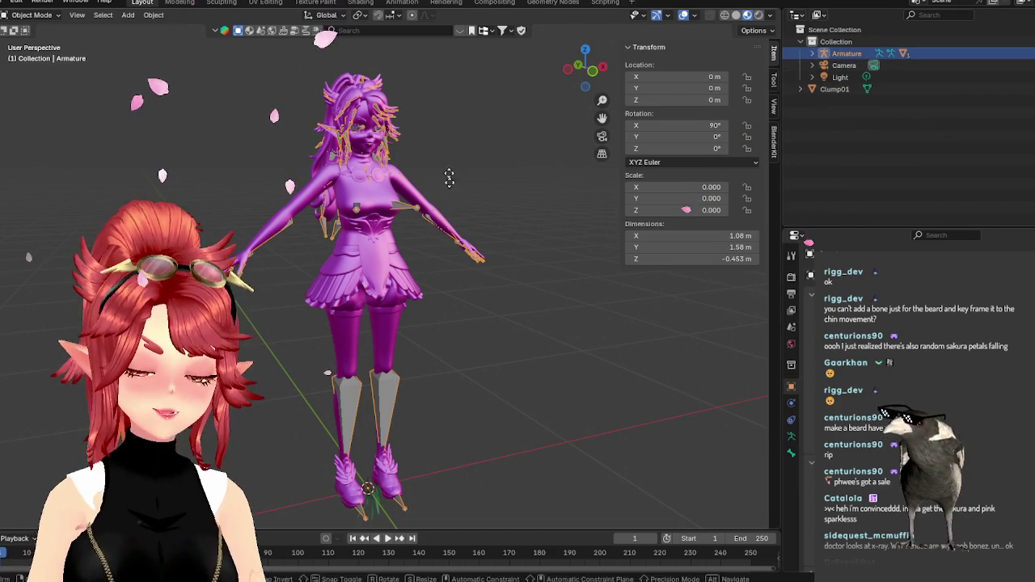
Lower the Armature along Z to -1.2987 m and frame the Clump01 beard in front view.
key(g)
key(z)
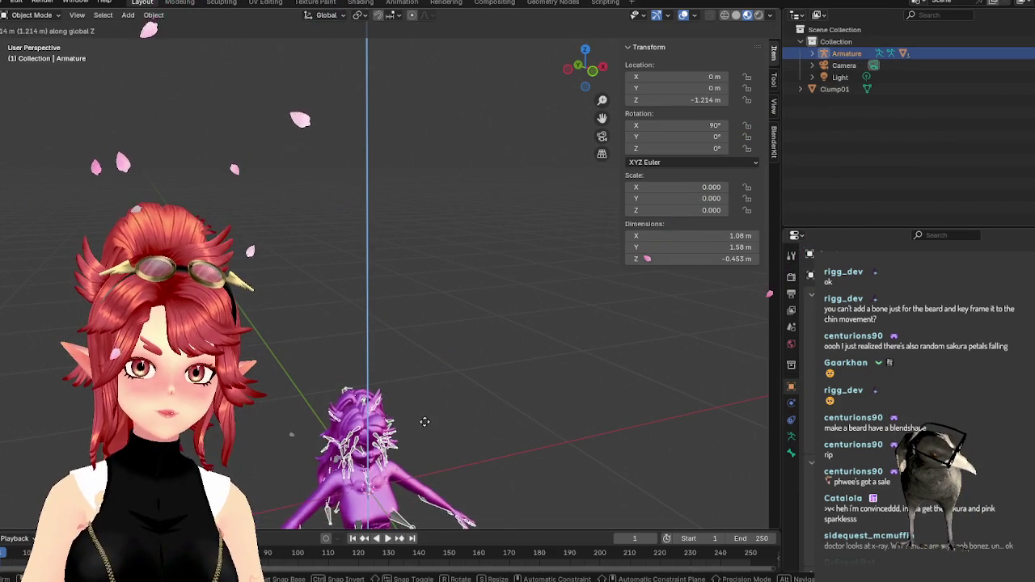
click(427, 423)
key(KP_1)
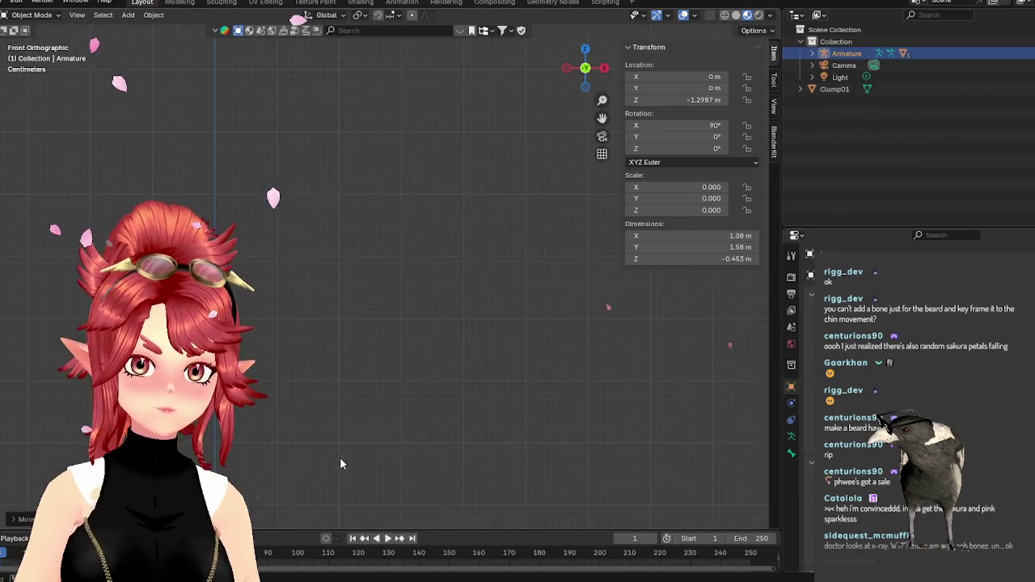
click(833, 89)
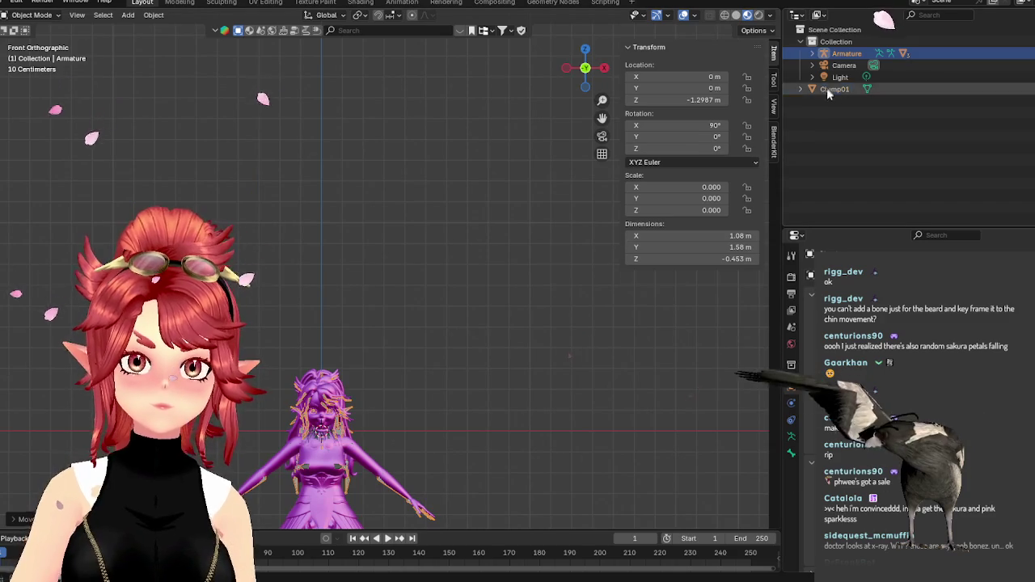
key(KP_Decimal)
mouse_move(404, 322)
middle_down()
mouse_move(388, 349)
mouse_move(483, 381)
mouse_move(485, 345)
mouse_move(434, 356)
mouse_move(480, 370)
mouse_move(453, 364)
mouse_move(485, 348)
middle_up()
Lower the Armature further to Z -1.3162 m and hide it.
click(847, 54)
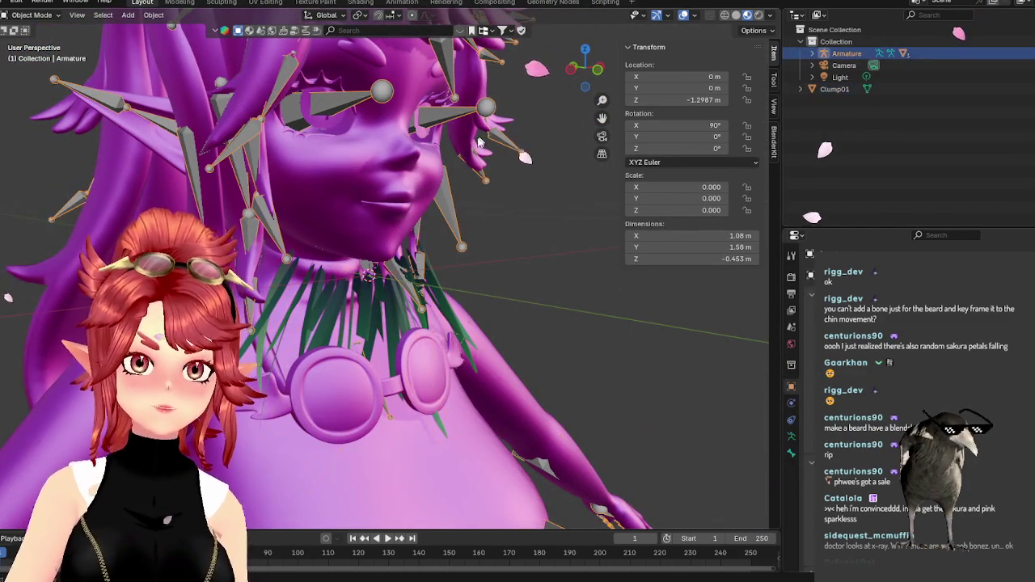
key(g)
key(z)
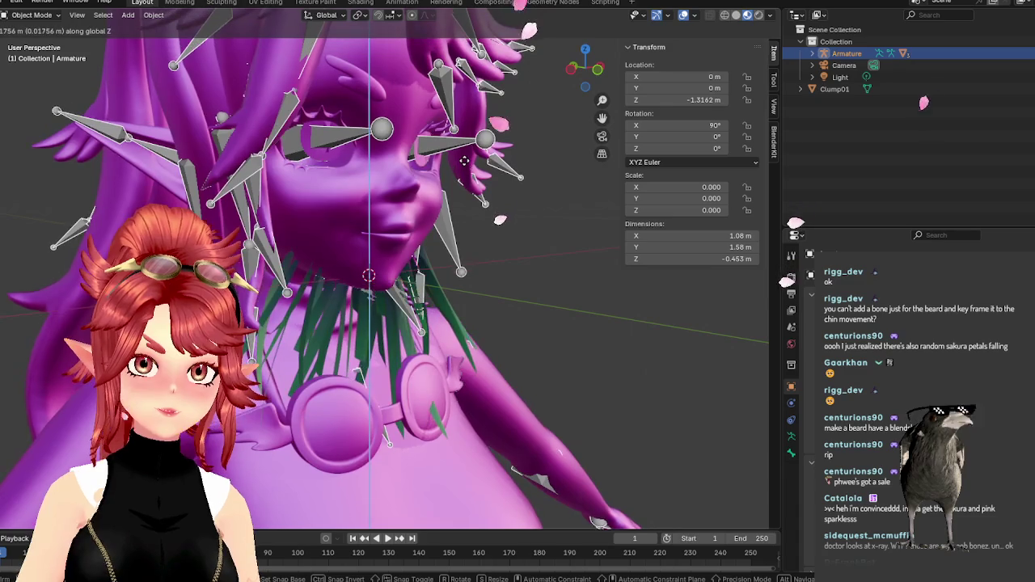
click(469, 295)
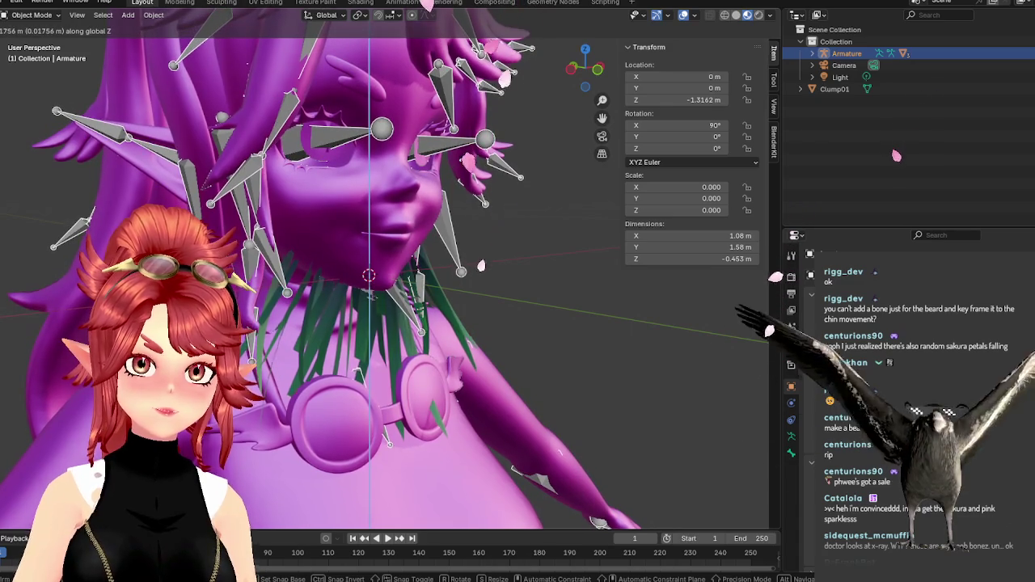
key(h)
click(811, 53)
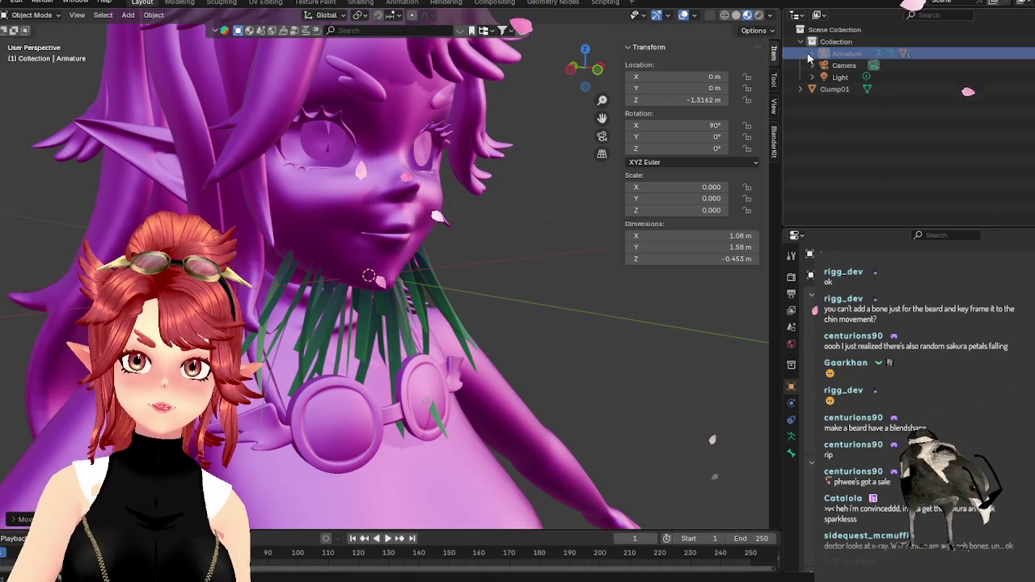
Expand the Armature hierarchy in the outliner and hide the Body mesh.
click(823, 72)
click(836, 84)
click(847, 108)
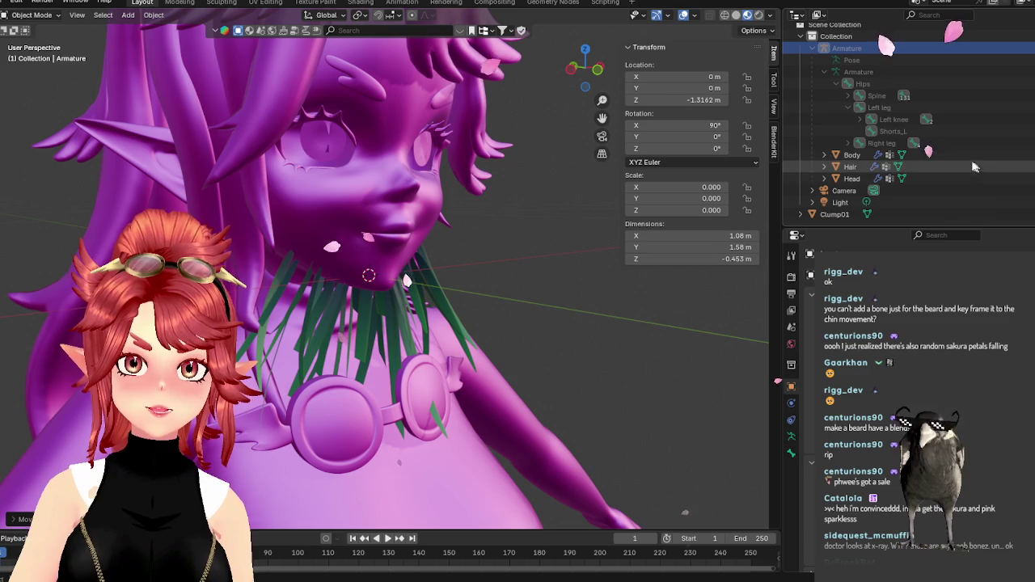
key(h)
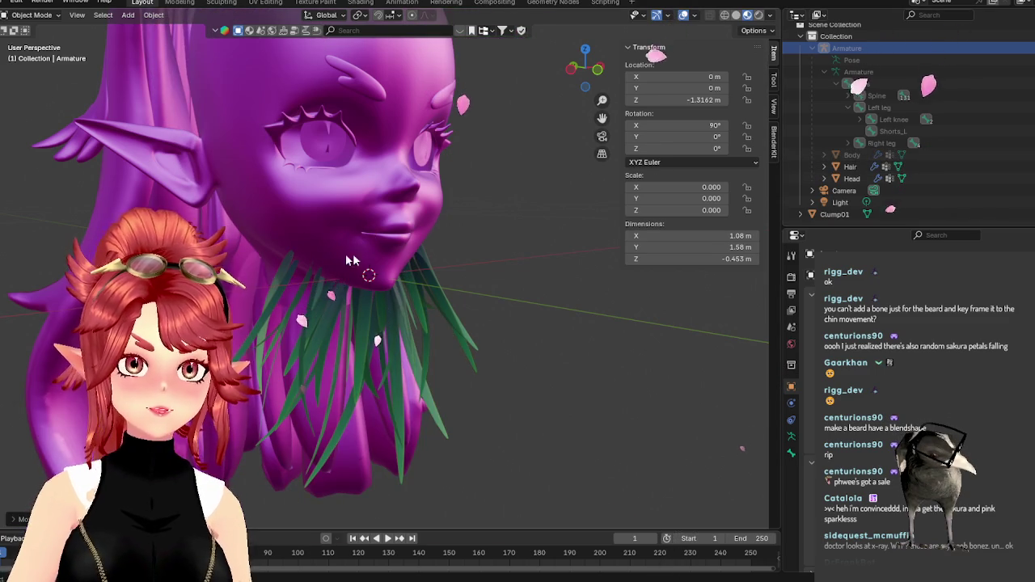
From a side view, shift the Hair mesh along the Y axis to fit the head.
mouse_move(534, 280)
middle_down()
mouse_move(482, 273)
mouse_move(536, 292)
middle_up()
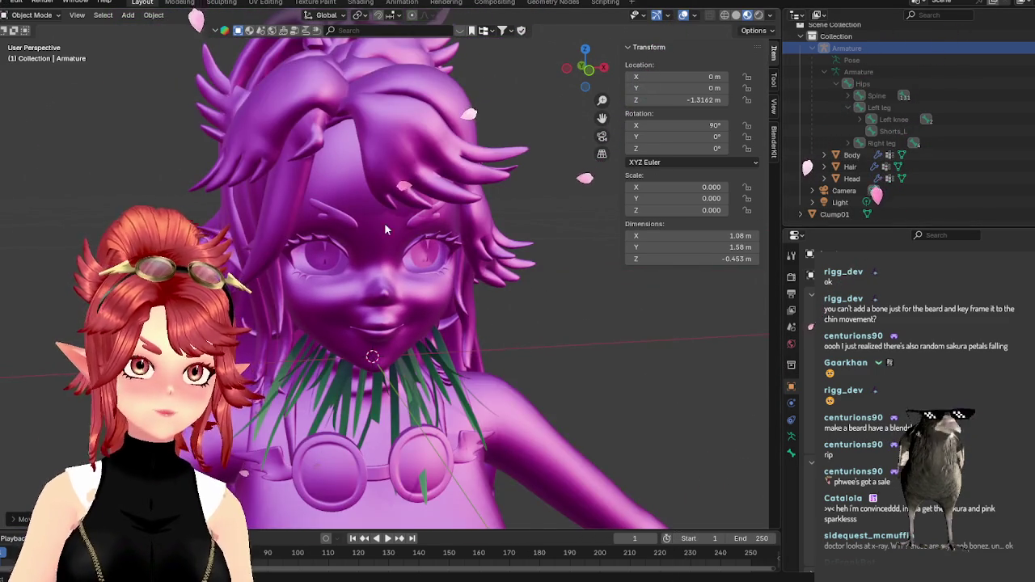
middle_drag(384, 223, 485, 210)
click(845, 166)
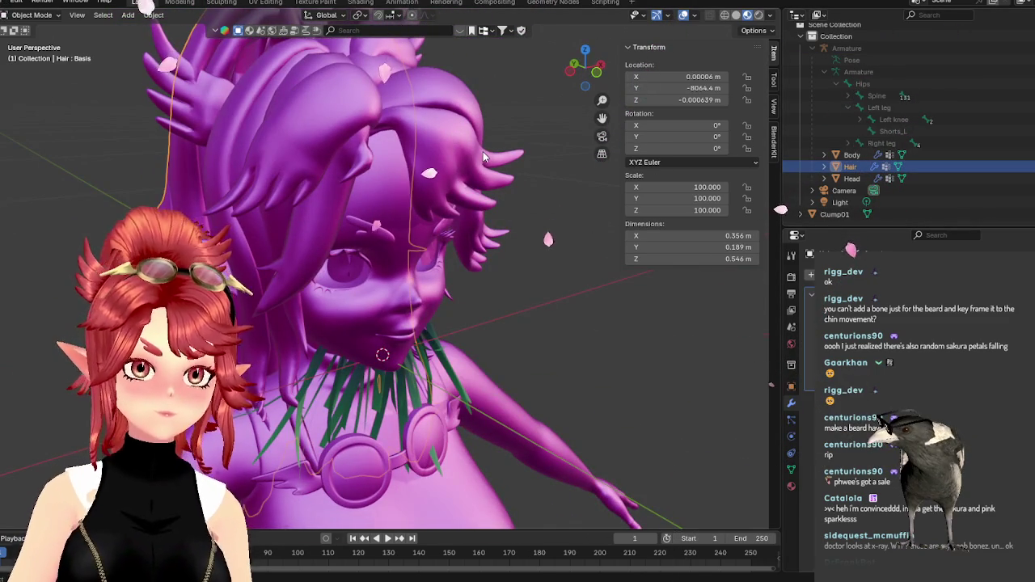
key(g)
key(y)
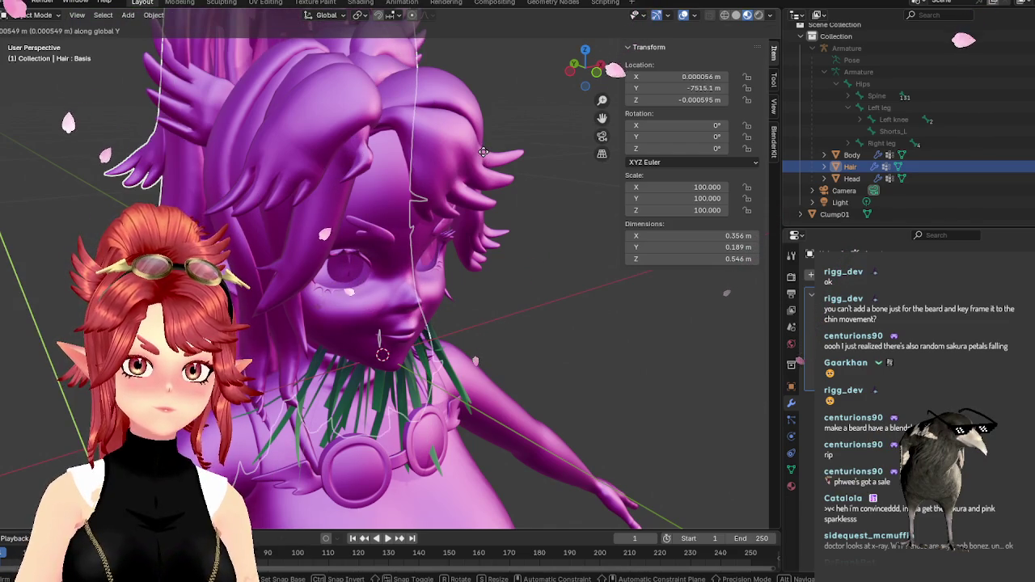
click(483, 150)
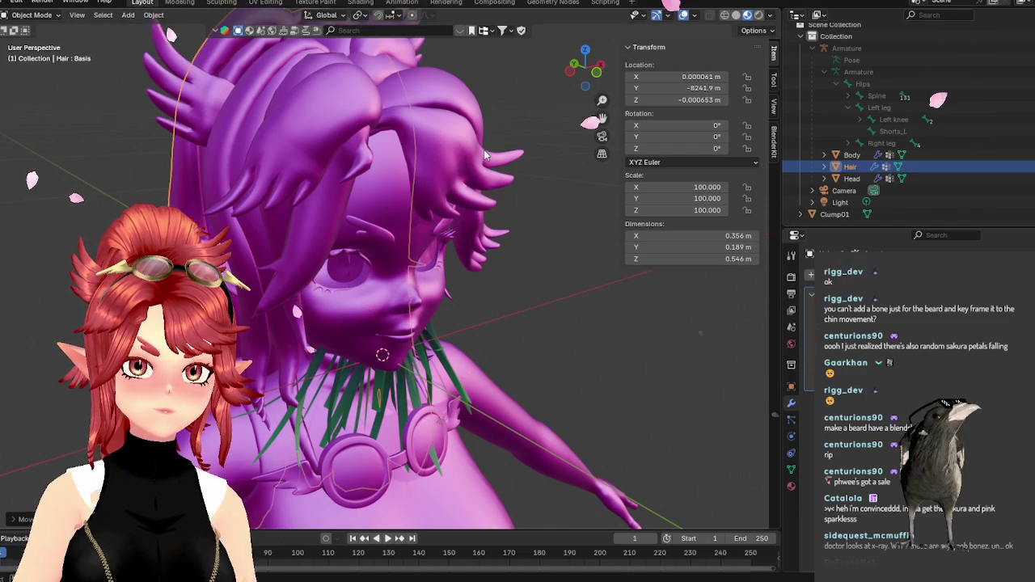
In front orthographic view, refine the hair's Y offset to -8384.8 m.
middle_drag(484, 149, 417, 211)
key(KP_1)
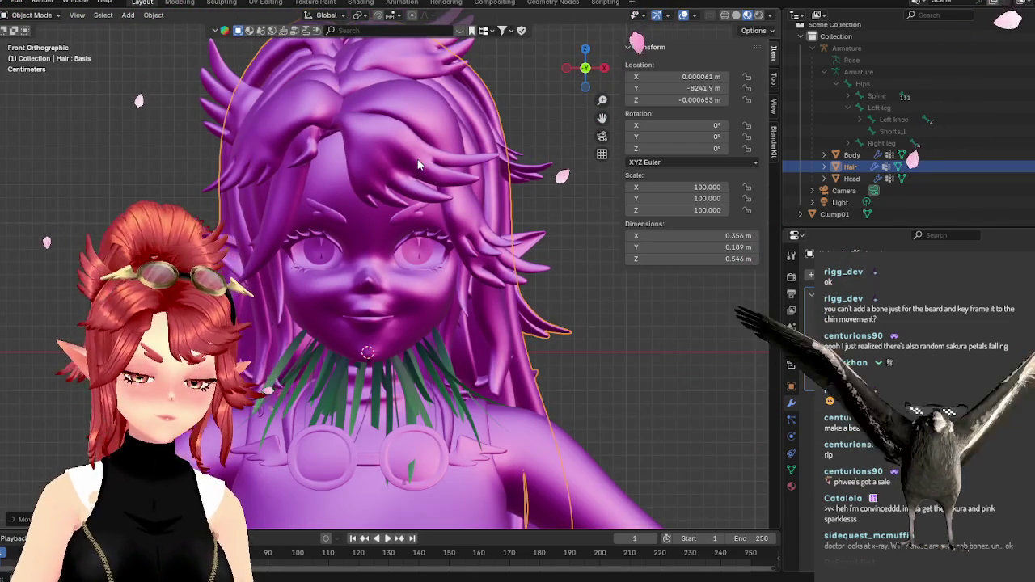
key(g)
key(y)
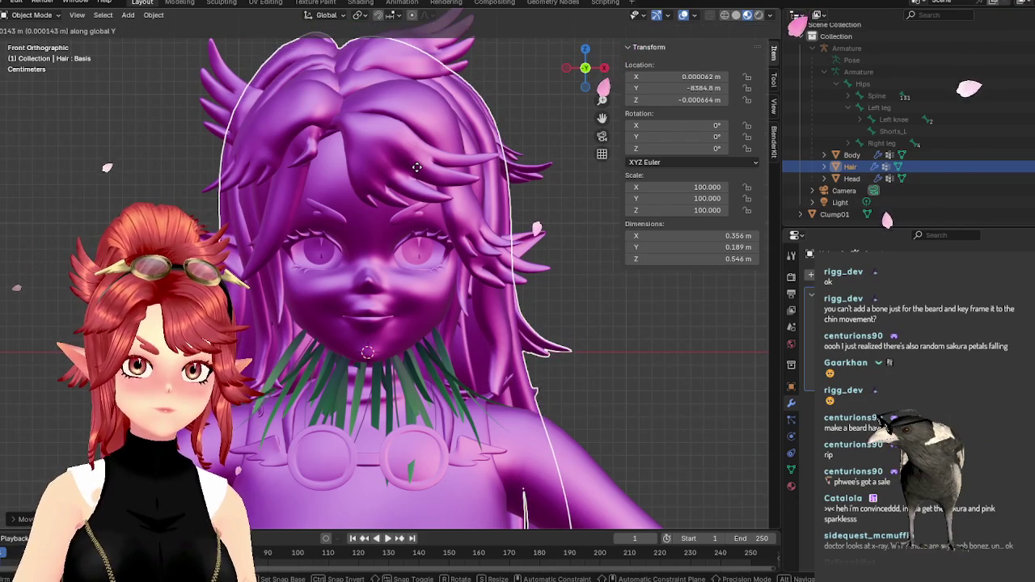
click(488, 341)
Select the Clump01 beard clump and view the head from the side.
middle_drag(423, 284, 473, 283)
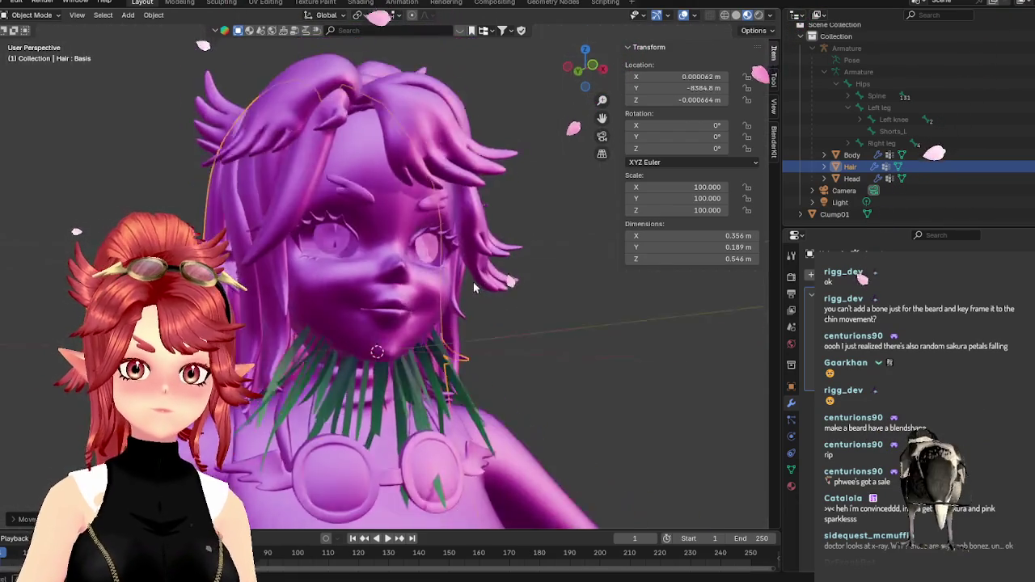
click(834, 215)
mouse_move(485, 348)
middle_down()
mouse_move(590, 350)
mouse_move(508, 354)
middle_up()
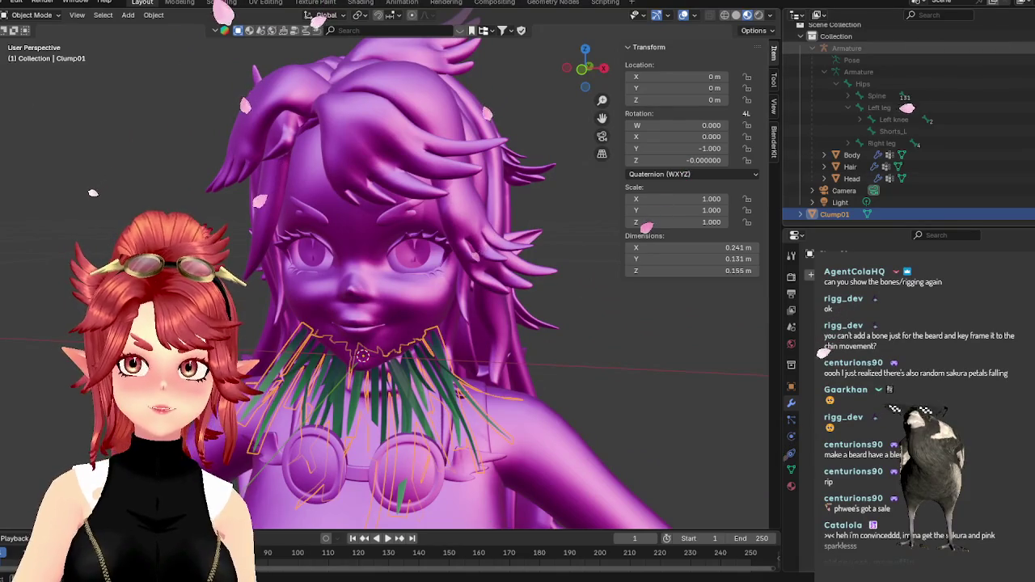
Unhide the armature with Alt+H, select it, and inspect its properties and bones from behind.
key(alt+h)
middle_drag(582, 242, 470, 250)
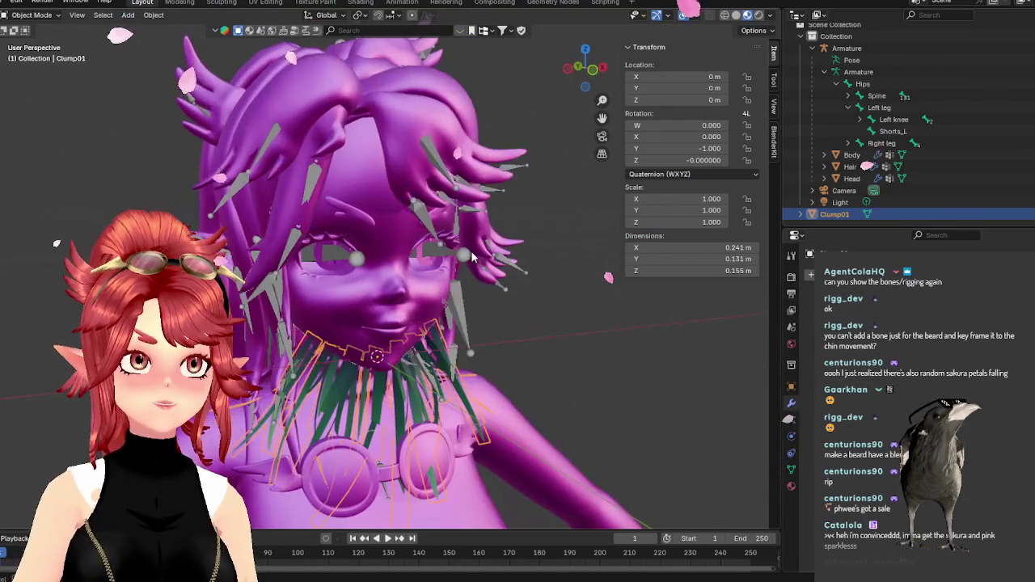
click(846, 48)
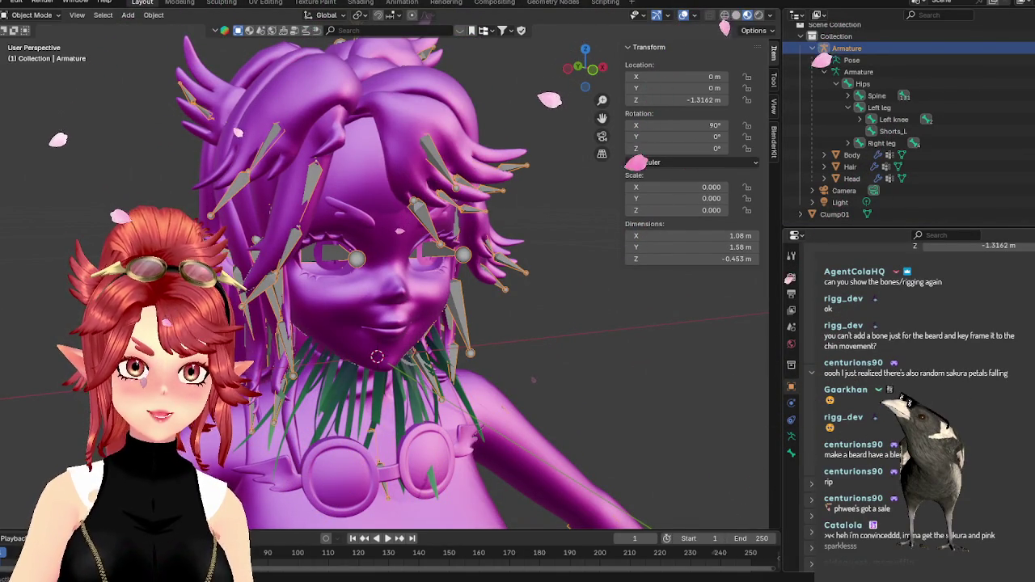
click(791, 437)
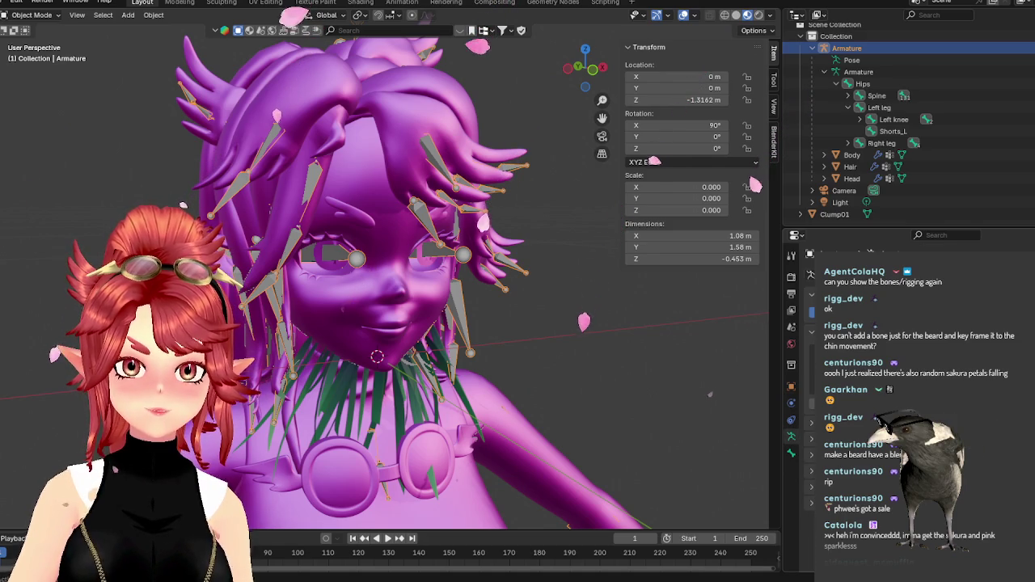
mouse_move(388, 364)
middle_down()
mouse_move(464, 365)
mouse_move(504, 418)
mouse_move(586, 417)
mouse_move(703, 386)
mouse_move(512, 398)
mouse_move(764, 389)
mouse_move(2, 389)
mouse_move(760, 390)
mouse_move(243, 400)
mouse_move(754, 404)
mouse_move(466, 370)
mouse_move(525, 382)
mouse_move(553, 336)
mouse_move(521, 337)
mouse_move(412, 267)
mouse_move(486, 279)
mouse_move(532, 308)
middle_up()
scroll(467, 370, up, 2)
scroll(467, 370, up, 2)
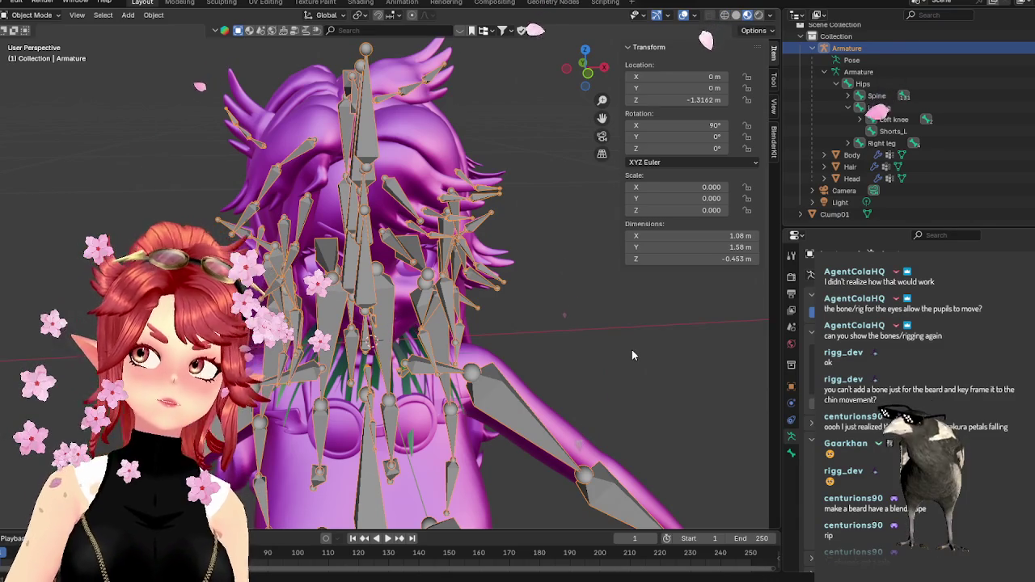
scroll(546, 284, up, 4)
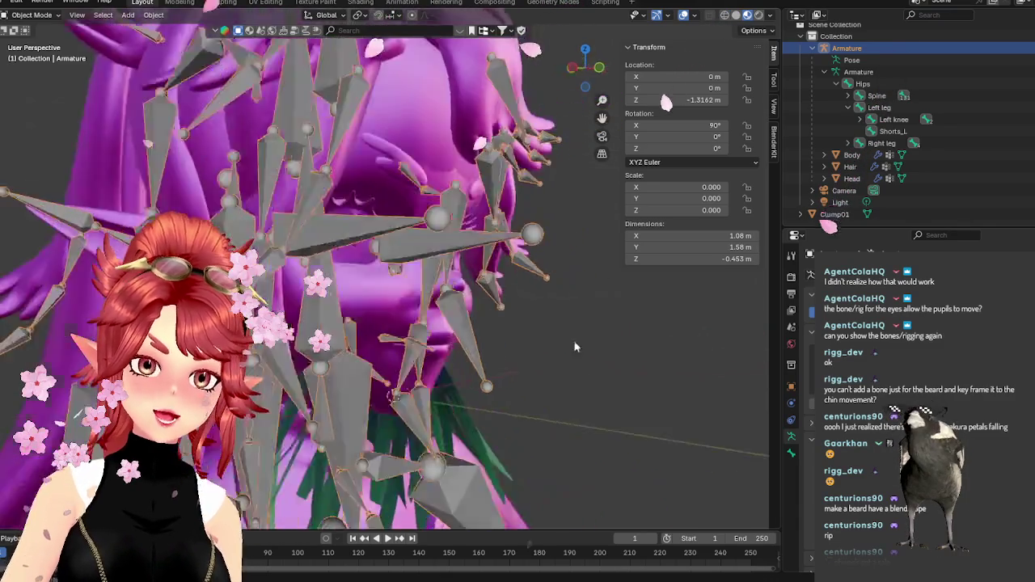
mouse_move(545, 284)
middle_down()
mouse_move(455, 352)
mouse_move(594, 352)
mouse_move(519, 345)
middle_up()
mouse_move(499, 290)
middle_down()
mouse_move(526, 347)
mouse_move(567, 334)
mouse_move(541, 330)
mouse_move(584, 326)
mouse_move(481, 257)
middle_up()
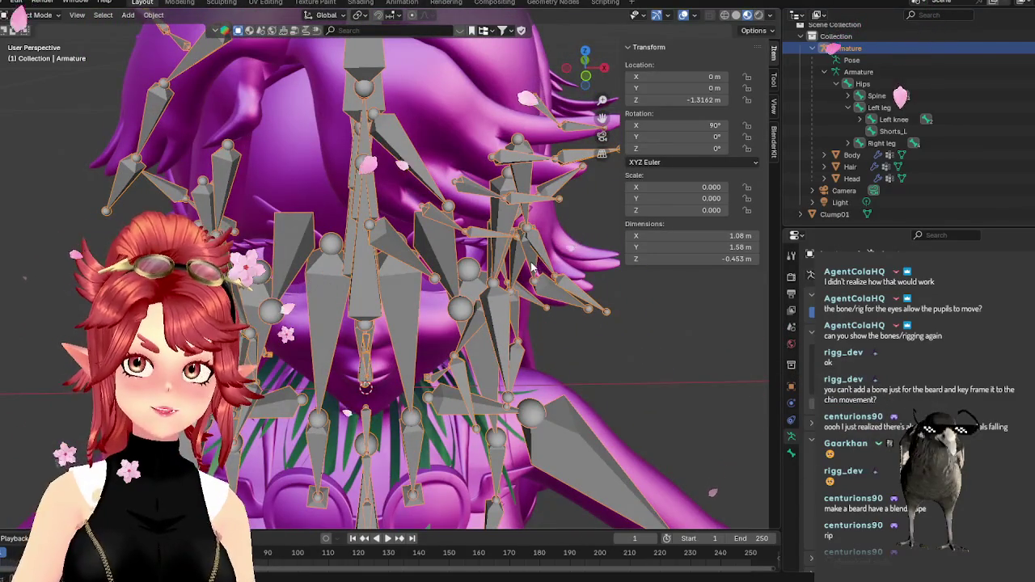
middle_drag(418, 291, 541, 312)
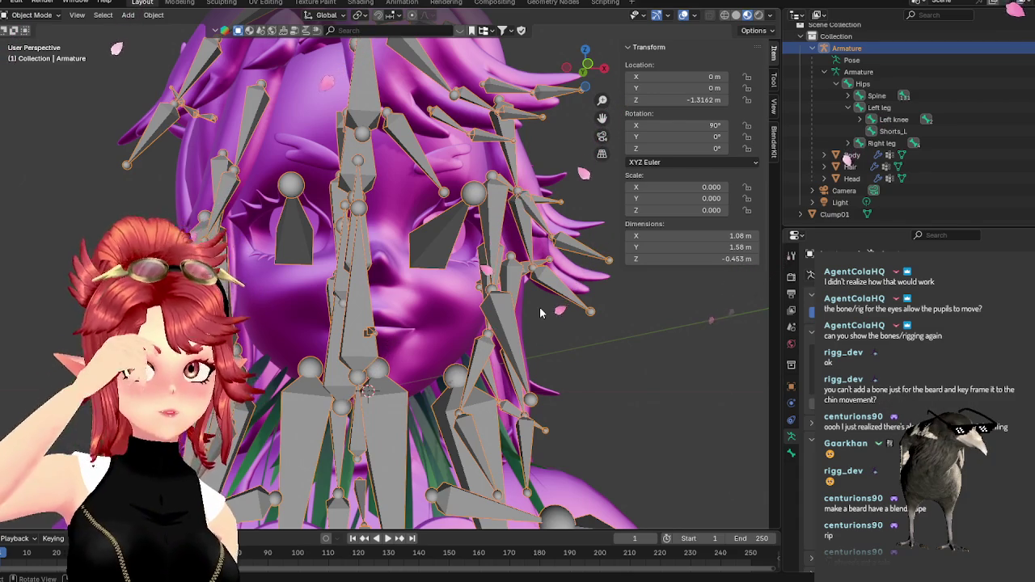
mouse_move(693, 453)
middle_down()
mouse_move(467, 309)
mouse_move(488, 313)
middle_up()
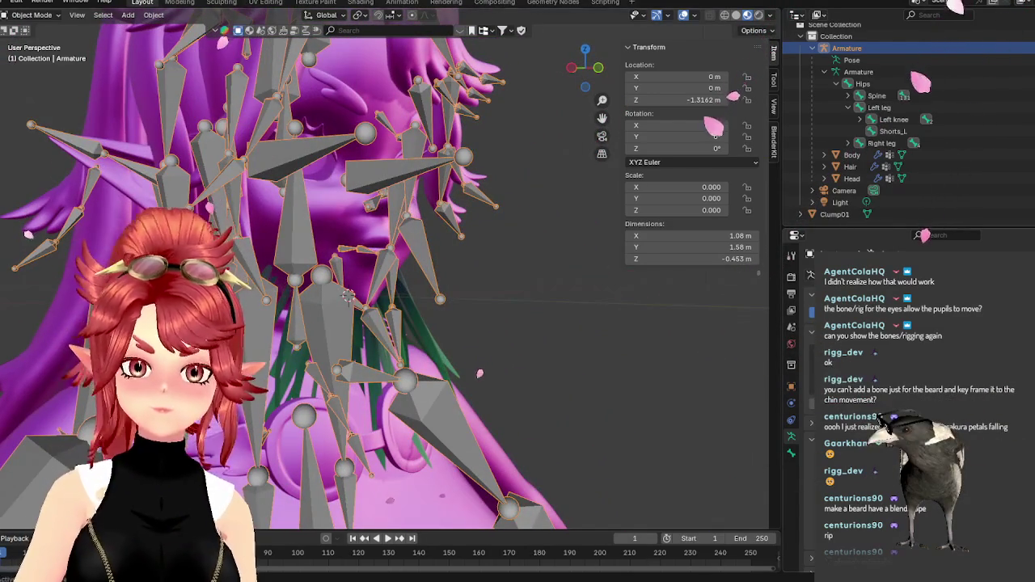
key(h)
mouse_move(566, 237)
middle_down()
mouse_move(491, 232)
mouse_move(776, 230)
middle_up()
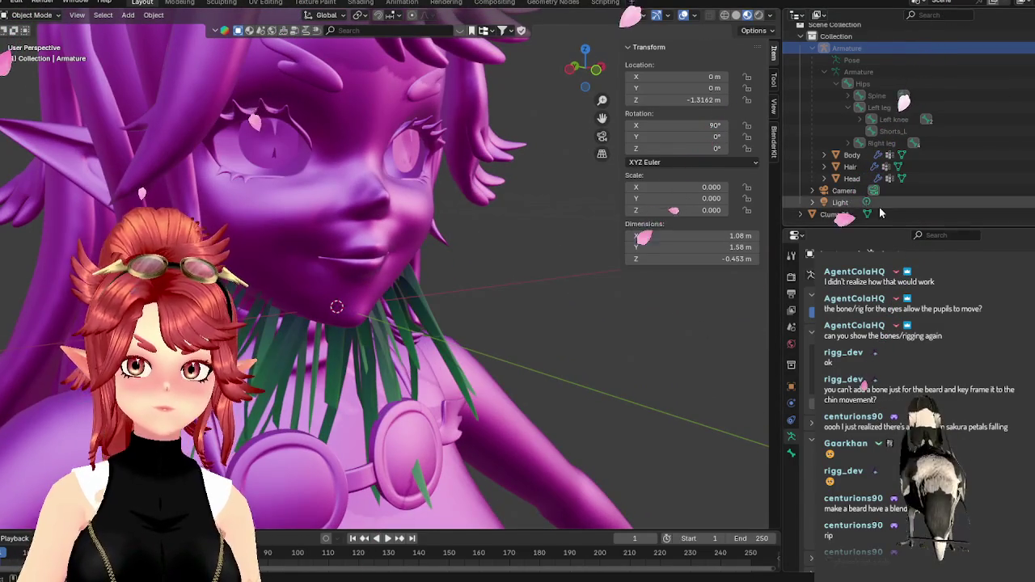
click(834, 213)
middle_drag(355, 299, 440, 290)
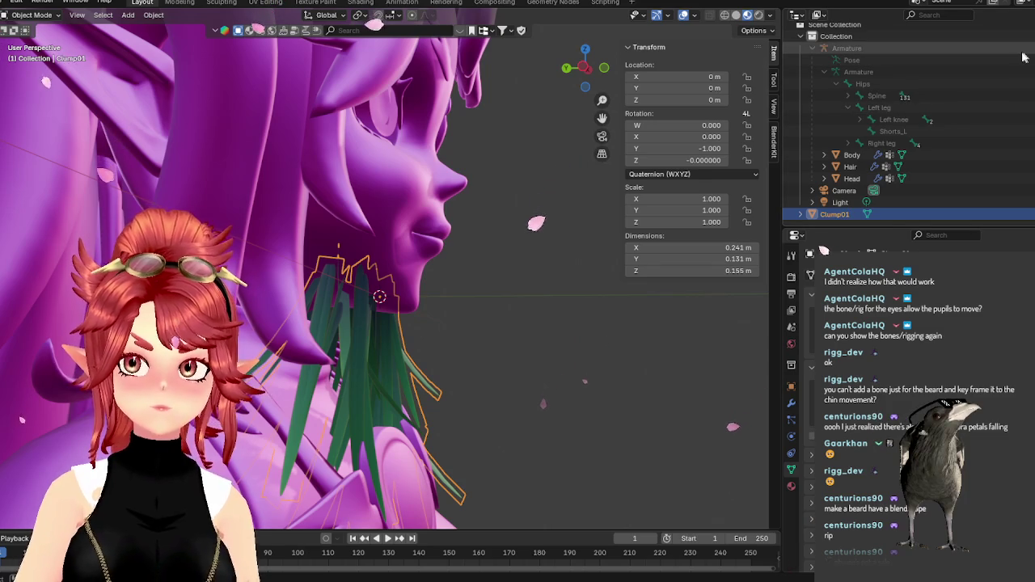
click(847, 48)
key(alt+h)
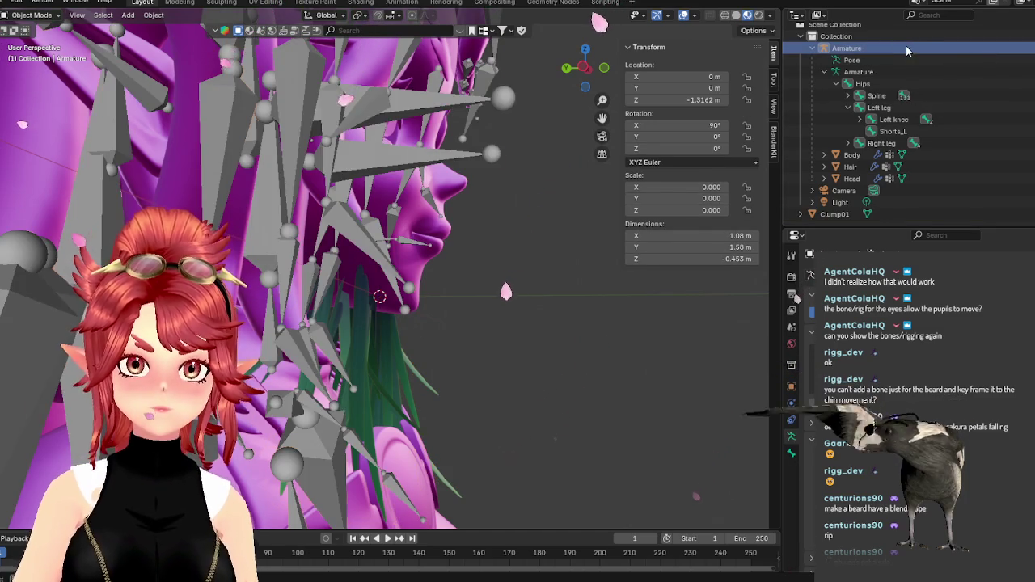
Shift the armature along Y to 0.025339 m, hide it, and select Clump01.
middle_drag(483, 308, 491, 319)
key(g)
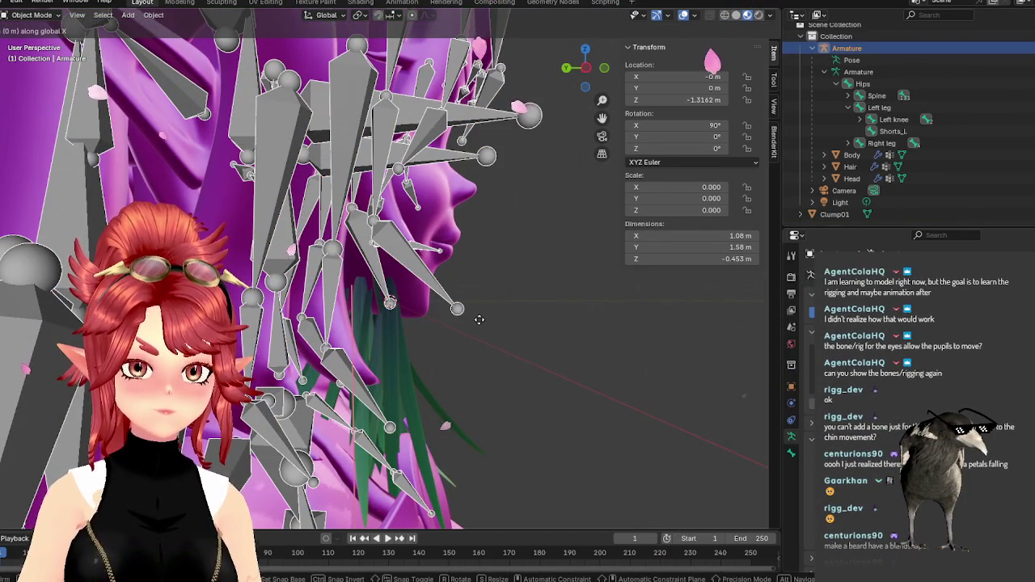
key(y)
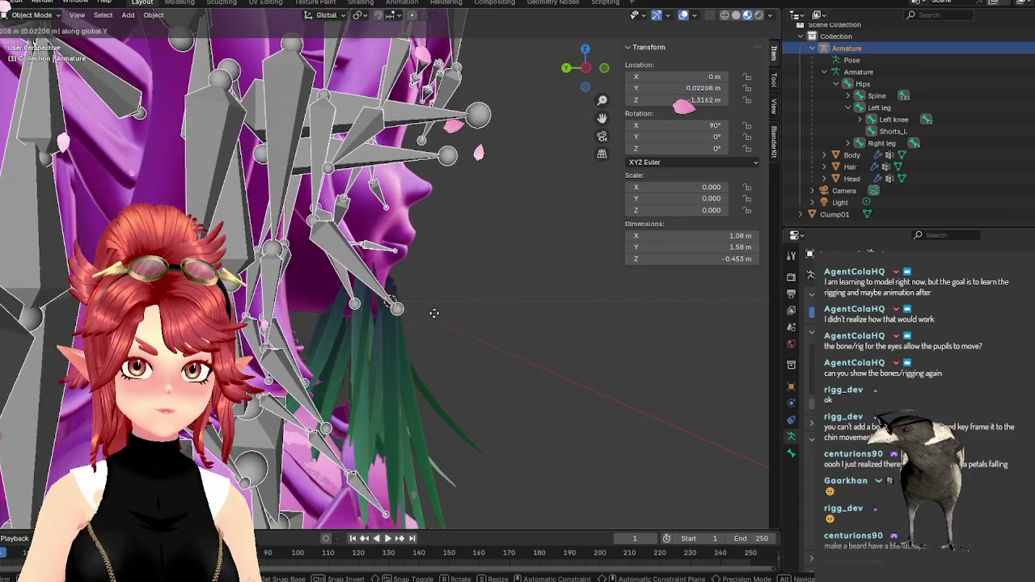
click(434, 313)
mouse_move(433, 313)
middle_down()
mouse_move(431, 344)
mouse_move(443, 191)
middle_up()
key(h)
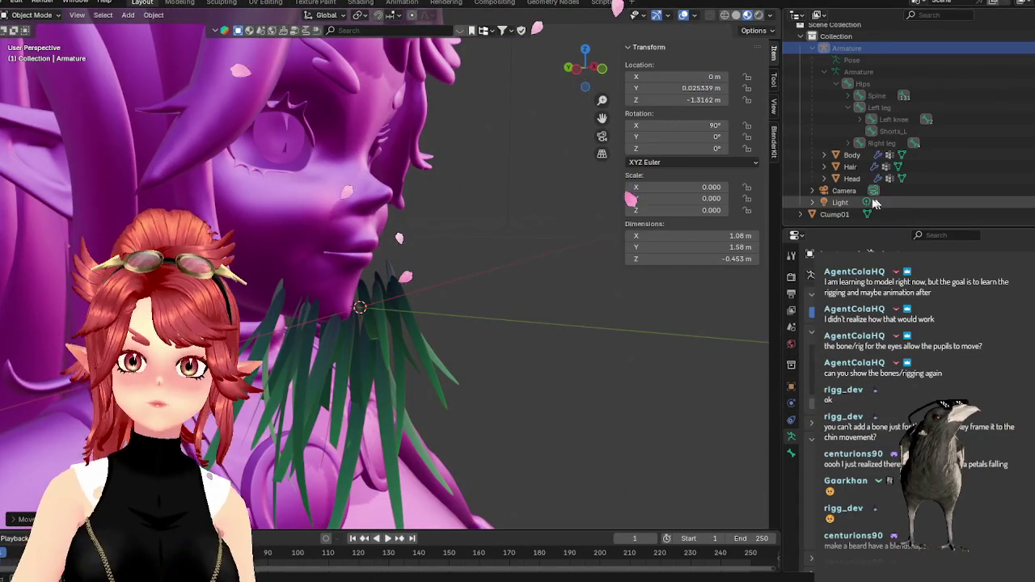
click(840, 215)
middle_drag(485, 340, 420, 334)
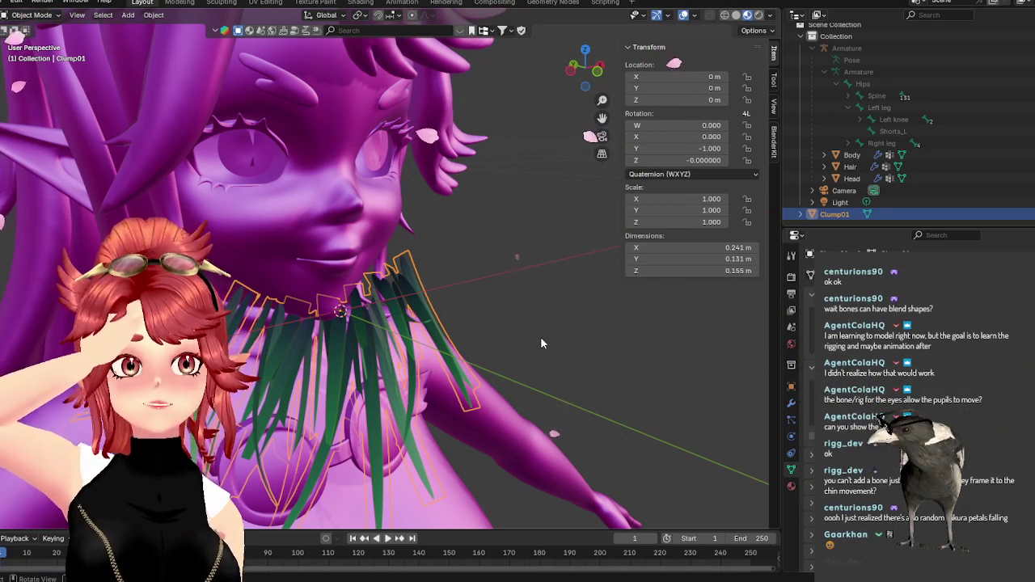
Raise the right grass-blade strip along Z, increasing the clump's height to 0.165 m.
mouse_move(488, 357)
middle_down()
mouse_move(346, 343)
mouse_move(483, 358)
middle_up()
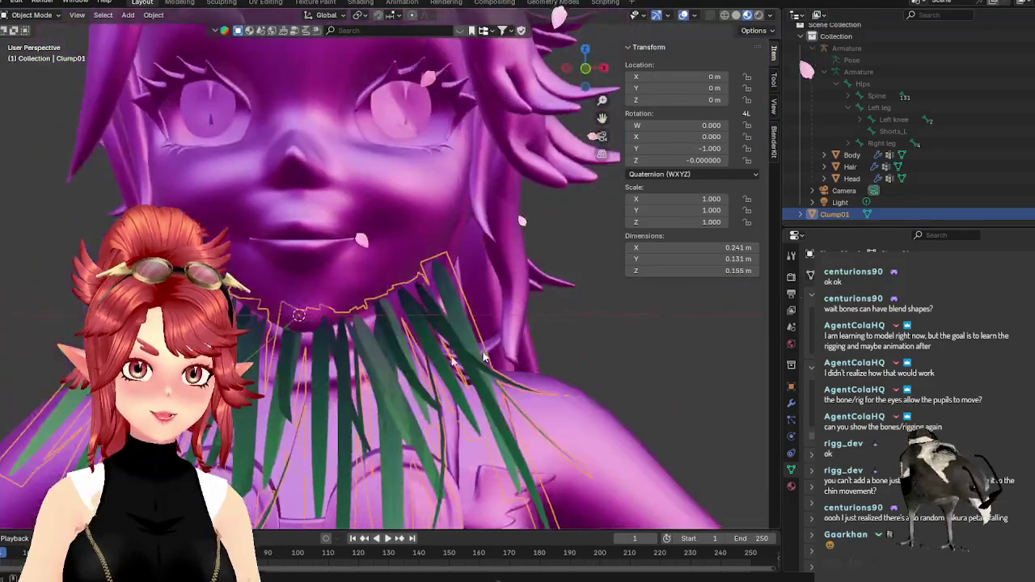
key(KP_1)
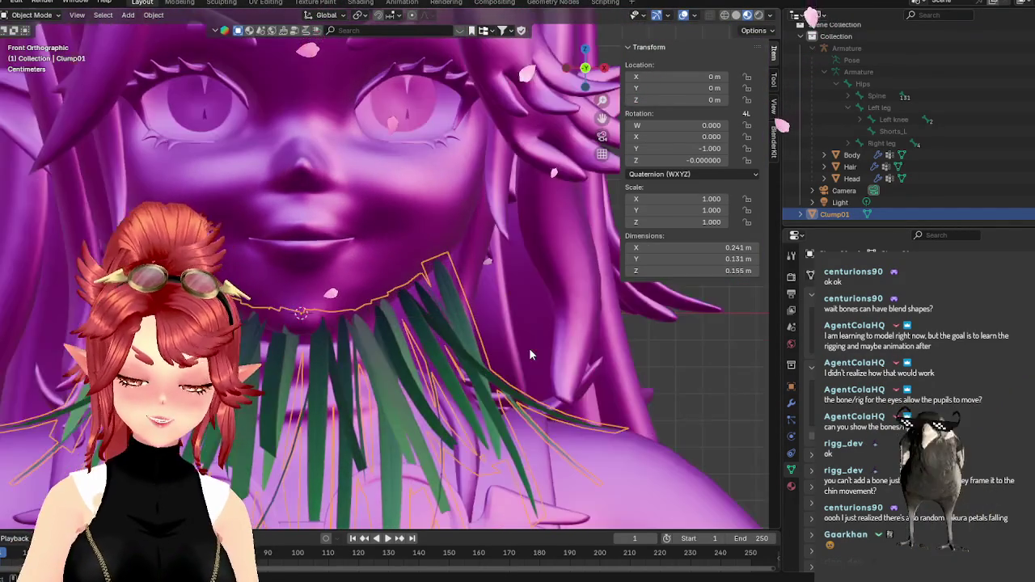
key(Tab)
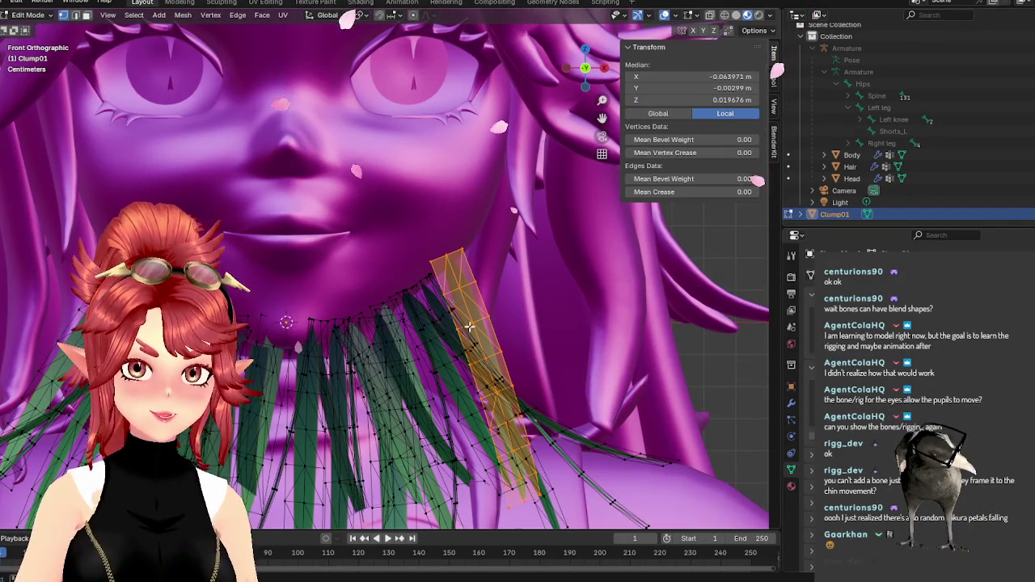
key(g)
key(z)
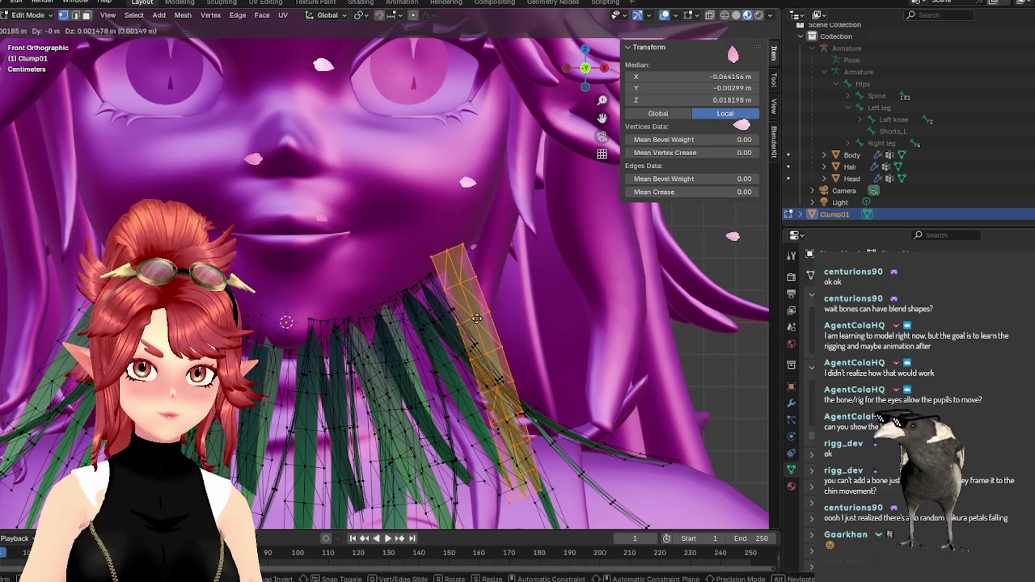
click(479, 302)
mouse_move(479, 301)
middle_down()
mouse_move(474, 373)
mouse_move(598, 370)
mouse_move(396, 365)
mouse_move(429, 142)
mouse_move(350, 230)
mouse_move(492, 222)
mouse_move(594, 232)
mouse_move(474, 231)
mouse_move(450, 197)
mouse_move(404, 203)
mouse_move(431, 299)
mouse_move(472, 285)
middle_up()
key(ctrl+l)
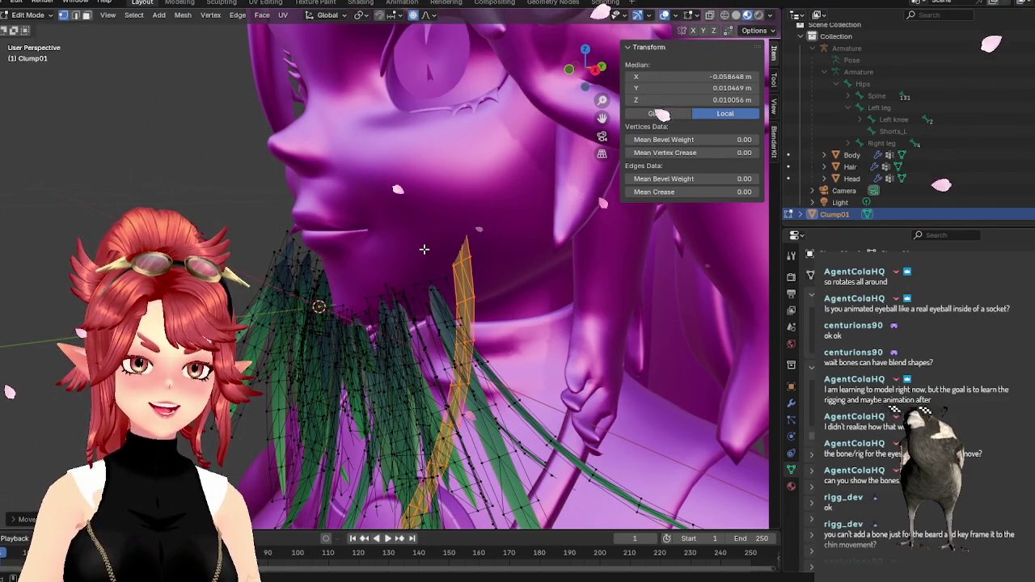
key(Tab)
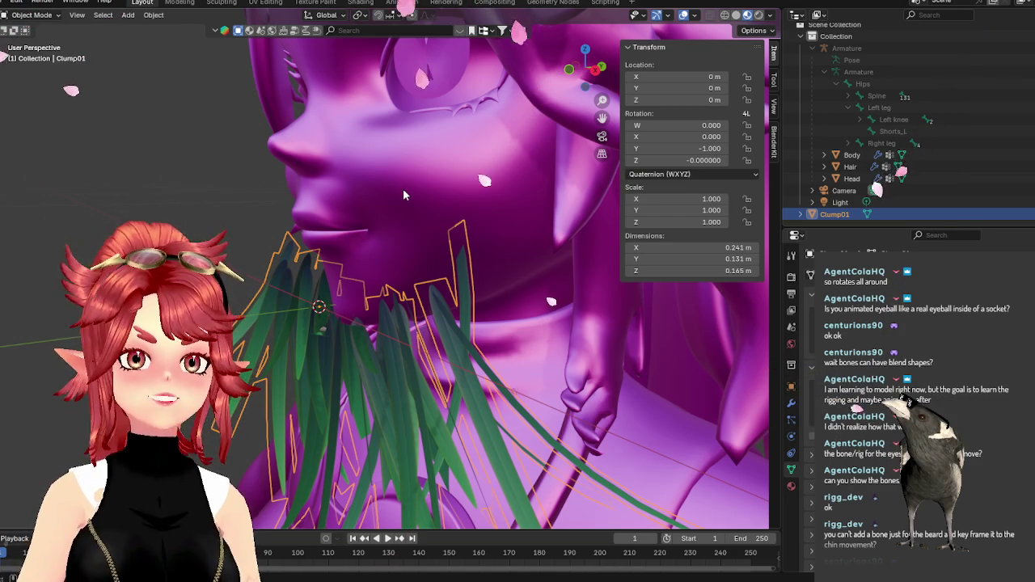
mouse_move(403, 189)
middle_down()
mouse_move(431, 154)
mouse_move(471, 163)
mouse_move(517, 146)
middle_up()
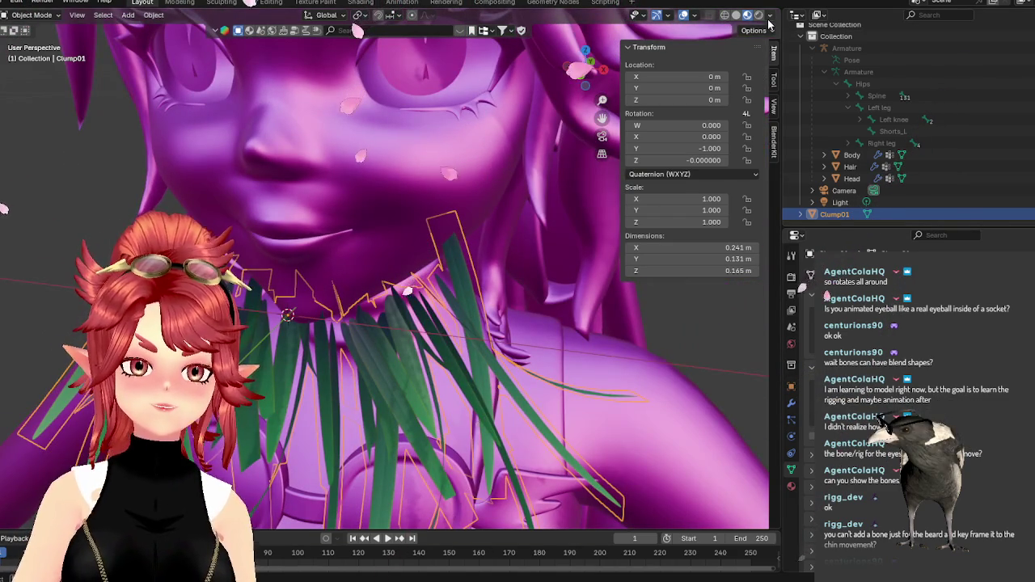
click(769, 17)
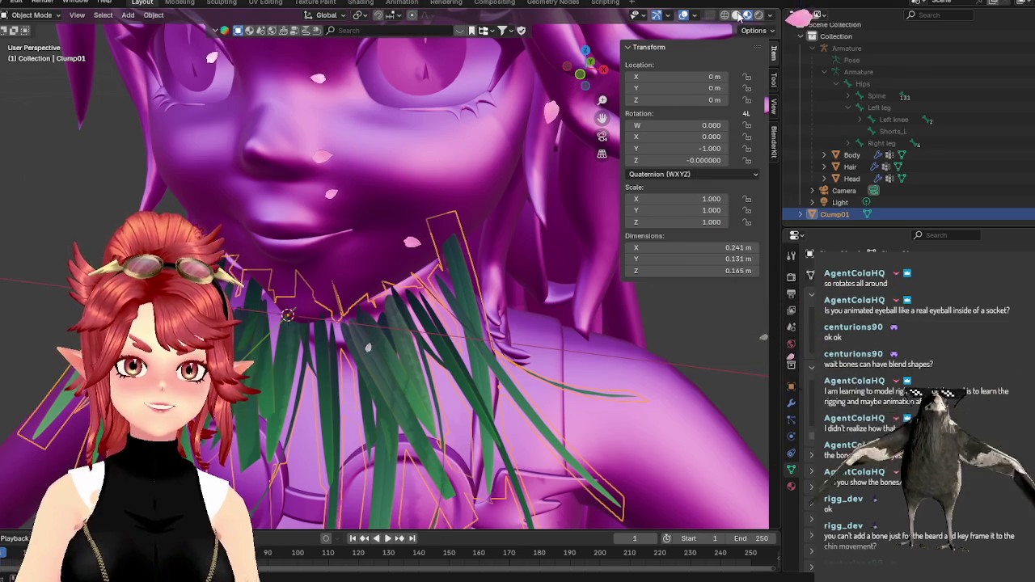
click(736, 15)
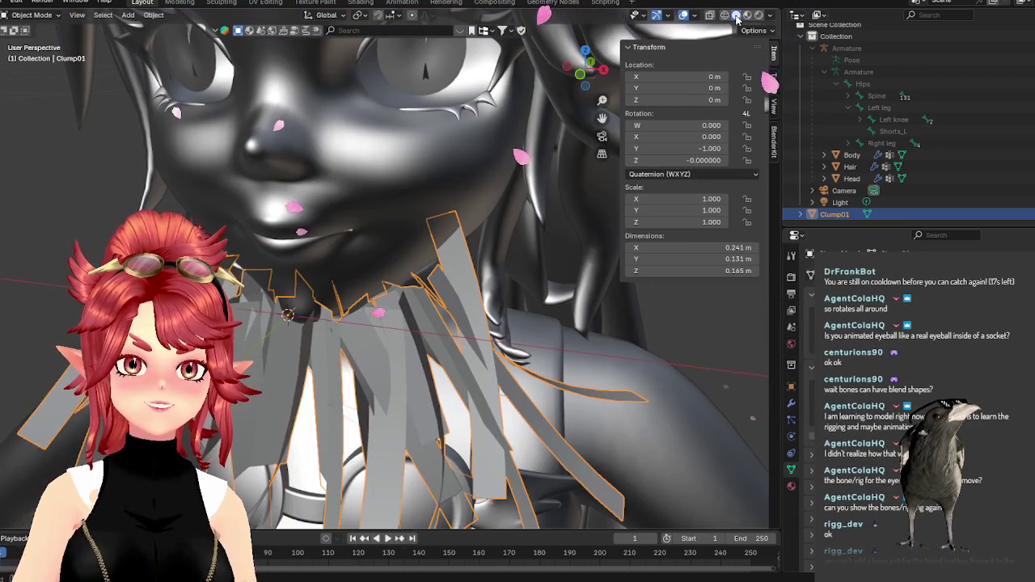
click(695, 15)
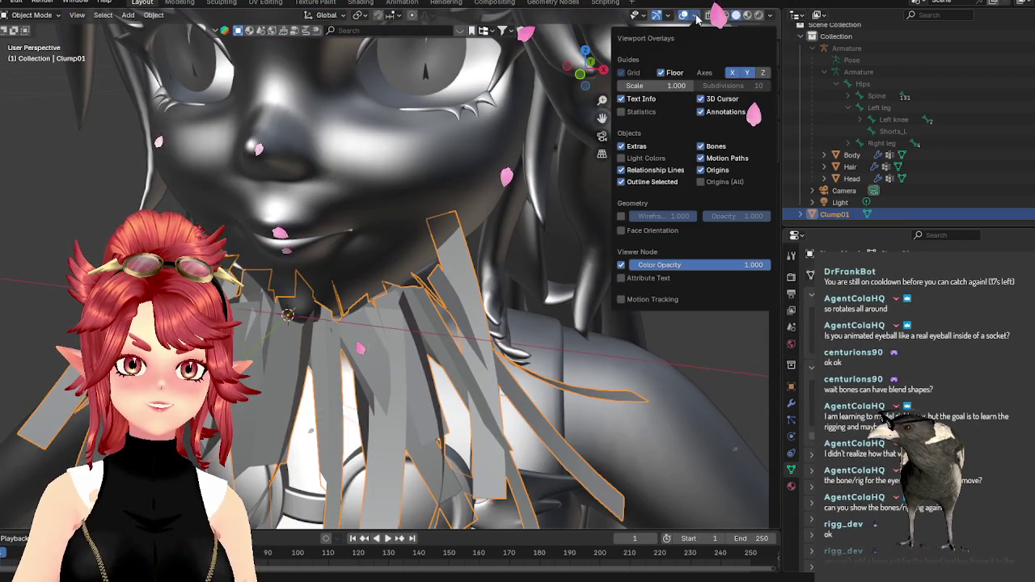
click(770, 17)
click(759, 72)
click(759, 101)
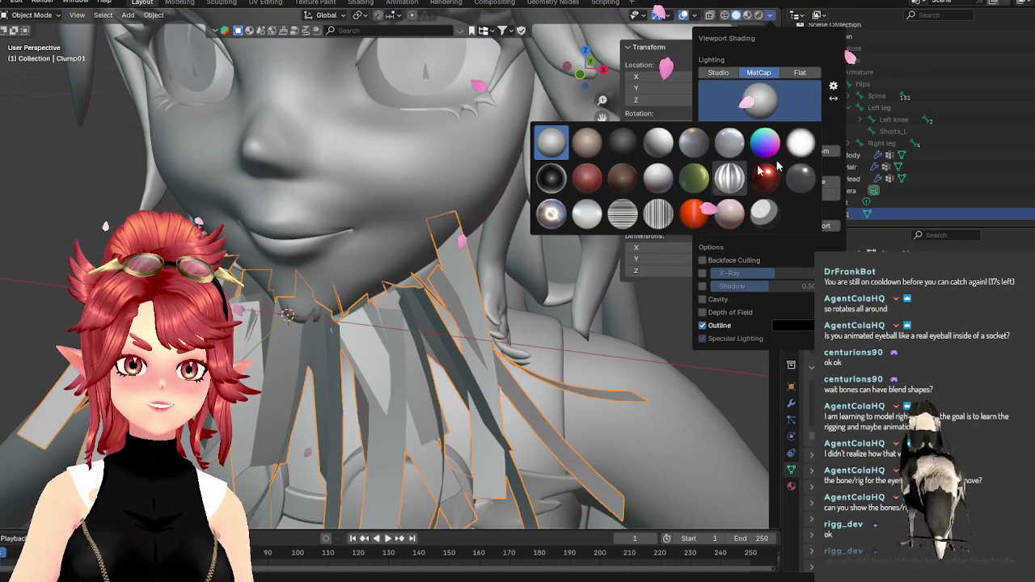
click(762, 174)
mouse_move(404, 307)
middle_down()
mouse_move(451, 279)
mouse_move(460, 261)
mouse_move(430, 217)
mouse_move(437, 243)
mouse_move(446, 237)
middle_up()
key(Tab)
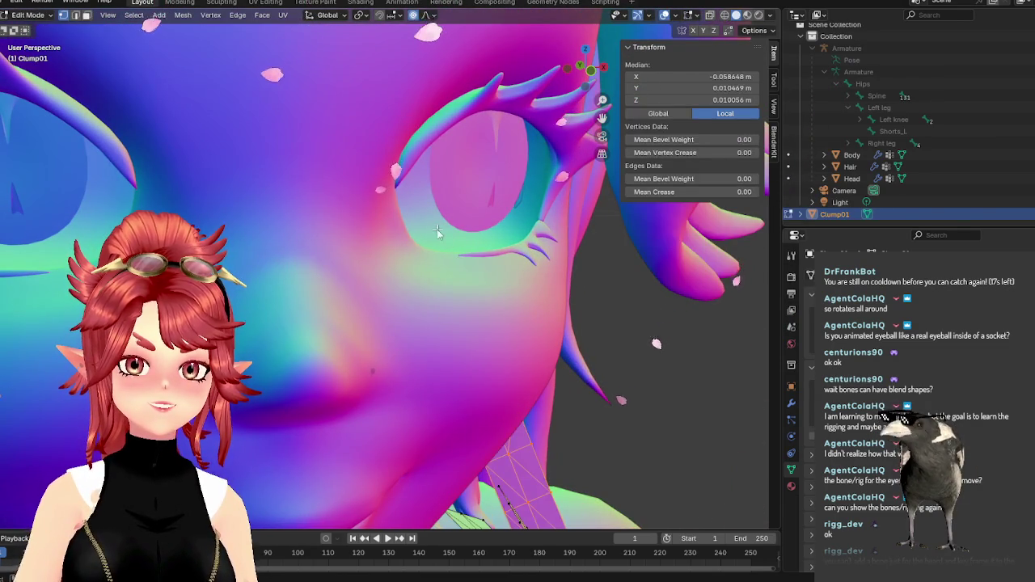
key(Tab)
click(726, 15)
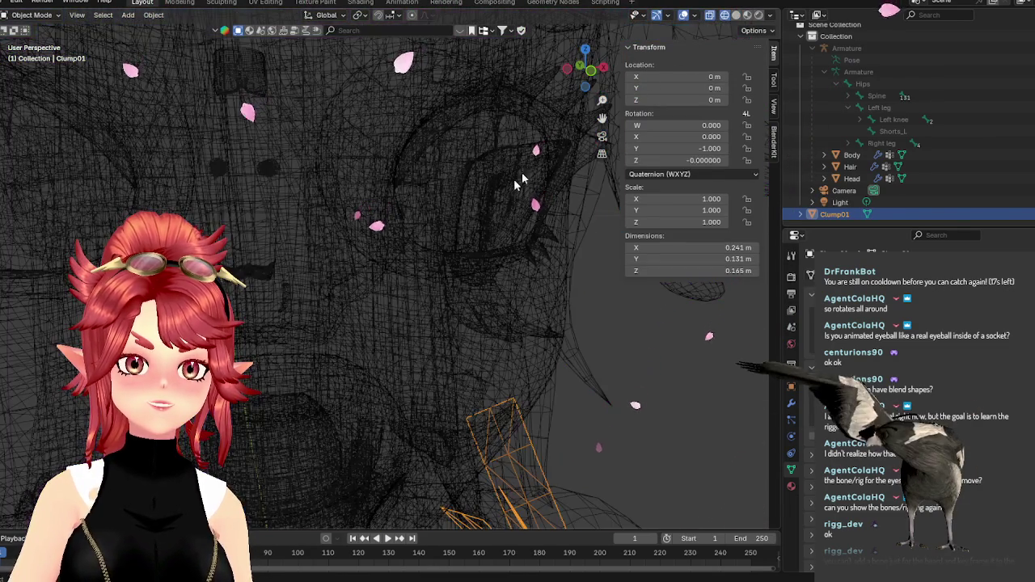
click(736, 15)
click(770, 15)
click(774, 99)
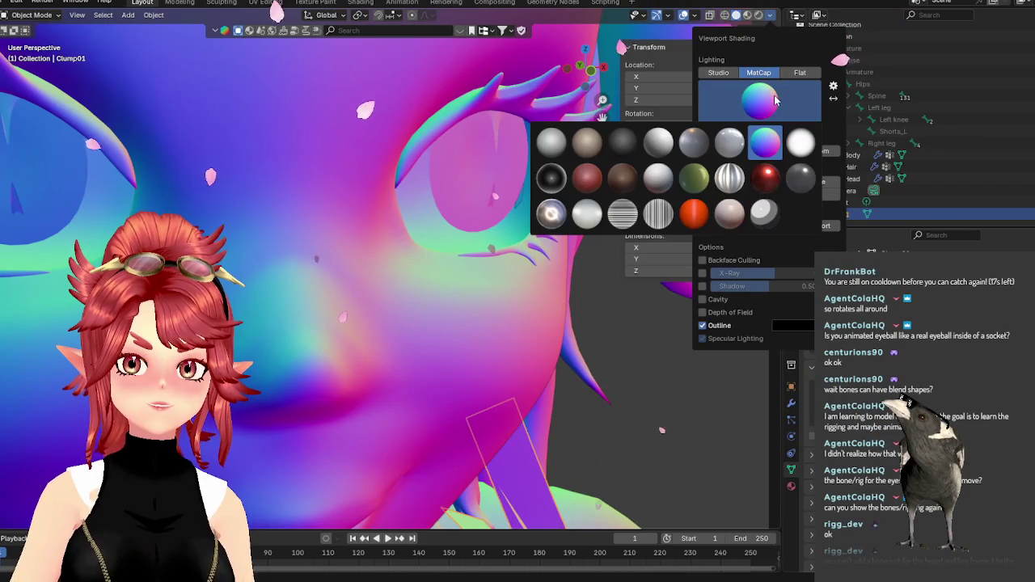
click(696, 178)
mouse_move(518, 194)
middle_down()
mouse_move(439, 199)
mouse_move(416, 260)
mouse_move(498, 207)
mouse_move(464, 219)
mouse_move(529, 218)
mouse_move(513, 205)
middle_up()
mouse_move(382, 217)
middle_down()
mouse_move(493, 194)
mouse_move(485, 221)
mouse_move(431, 243)
mouse_move(404, 229)
mouse_move(474, 227)
mouse_move(419, 221)
mouse_move(530, 241)
mouse_move(424, 232)
mouse_move(440, 251)
middle_up()
scroll(361, 227, down, 5)
scroll(372, 225, up, 3)
scroll(488, 236, down, 3)
scroll(487, 236, down, 2)
scroll(457, 275, down, 2)
scroll(472, 300, down, 2)
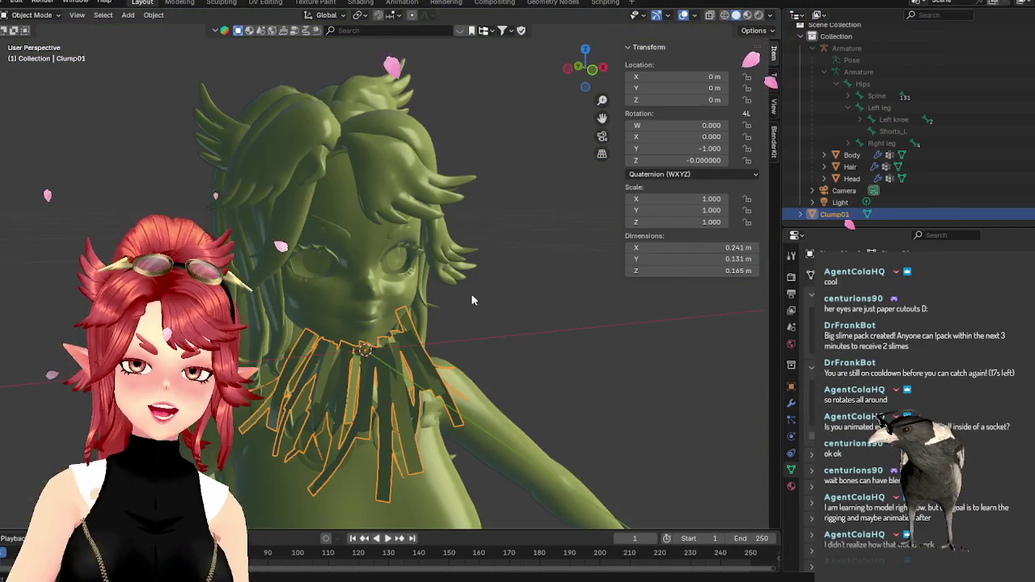
scroll(473, 300, up, 3)
click(748, 16)
mouse_move(452, 289)
middle_down()
mouse_move(502, 292)
mouse_move(474, 268)
middle_up()
scroll(518, 294, up, 2)
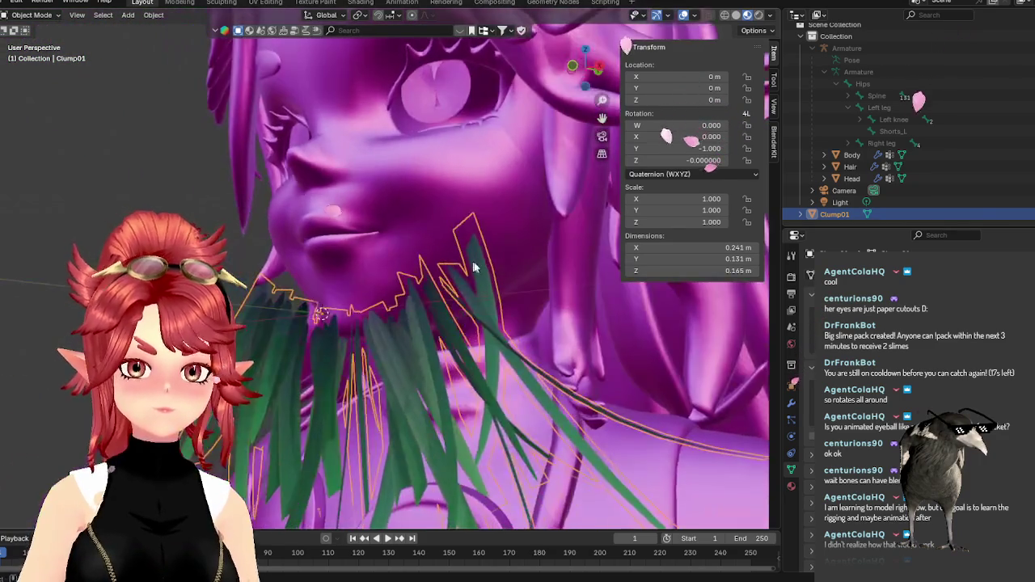
Orbit to a side view of the neck and enter Edit Mode on the beard clump.
mouse_move(486, 176)
middle_down()
mouse_move(473, 237)
mouse_move(558, 216)
mouse_move(554, 259)
mouse_move(467, 251)
mouse_move(446, 236)
mouse_move(574, 275)
mouse_move(469, 246)
mouse_move(578, 41)
middle_up()
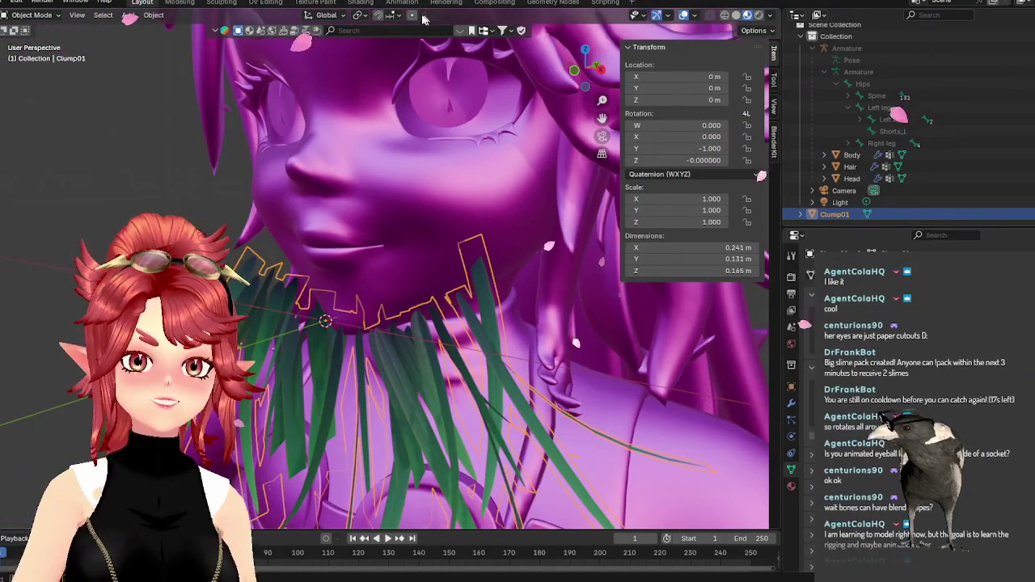
middle_drag(494, 207, 406, 174)
key(Tab)
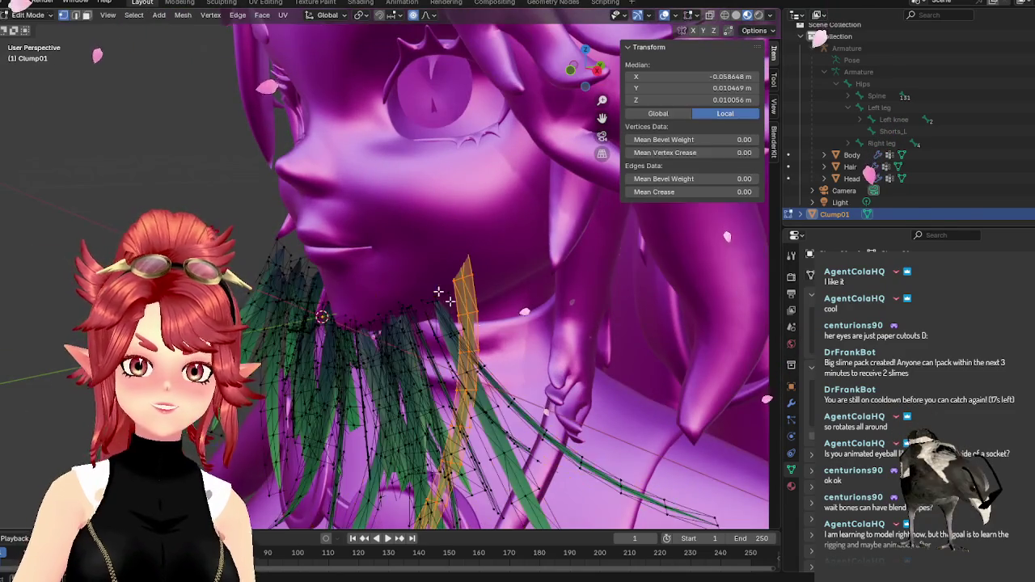
middle_drag(415, 300, 415, 307)
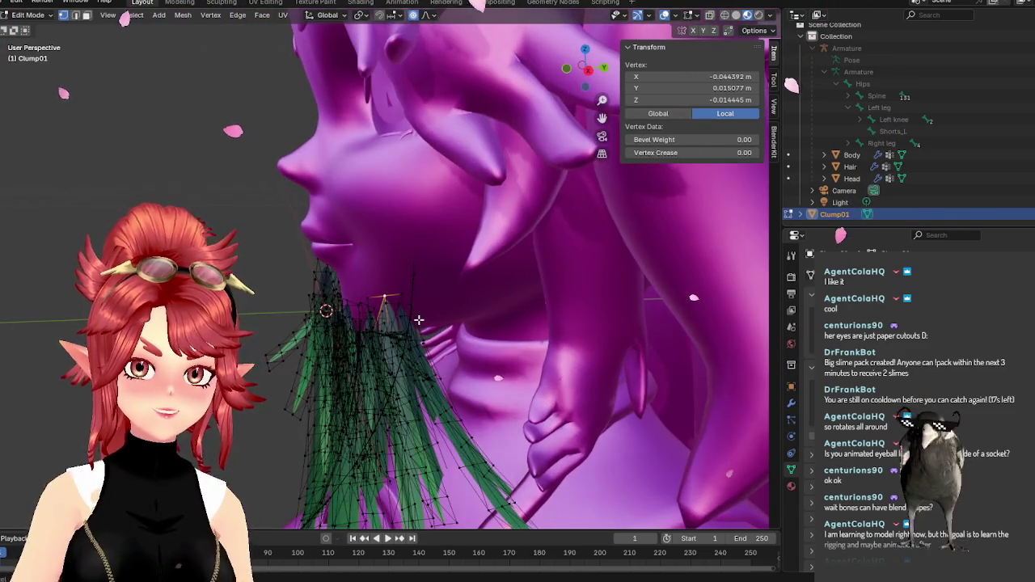
key(Tab)
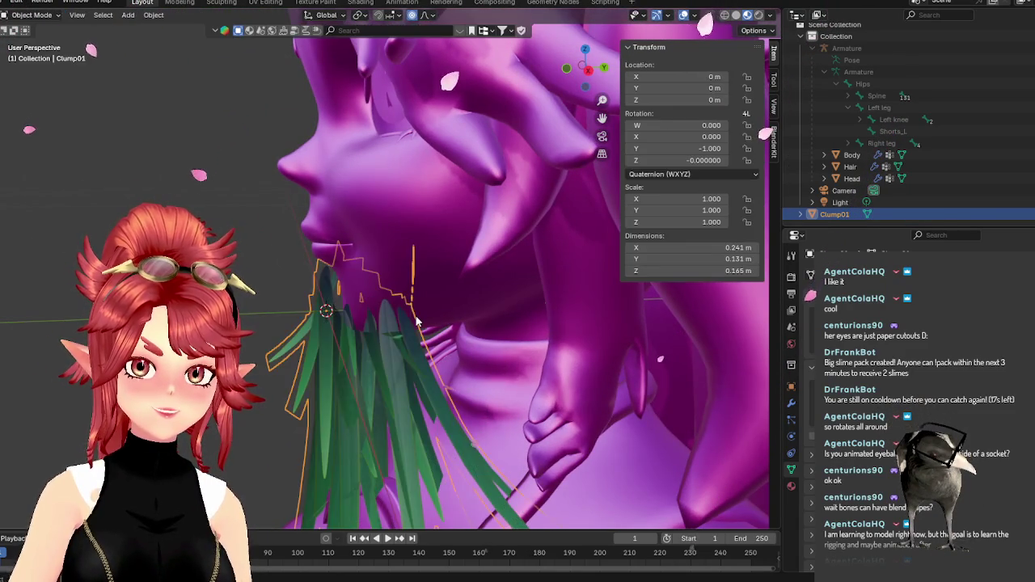
key(Tab)
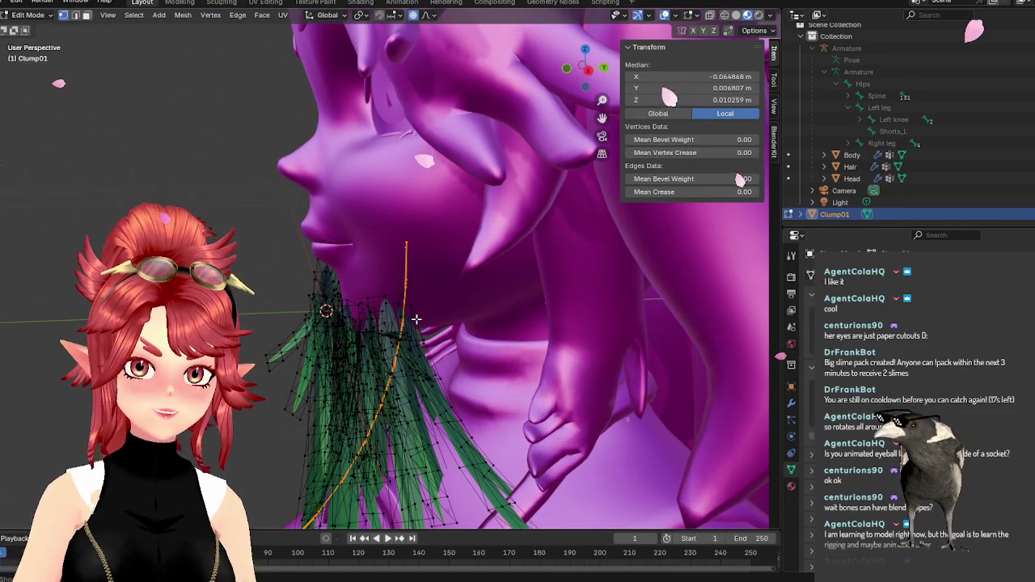
middle_drag(415, 319, 549, 318)
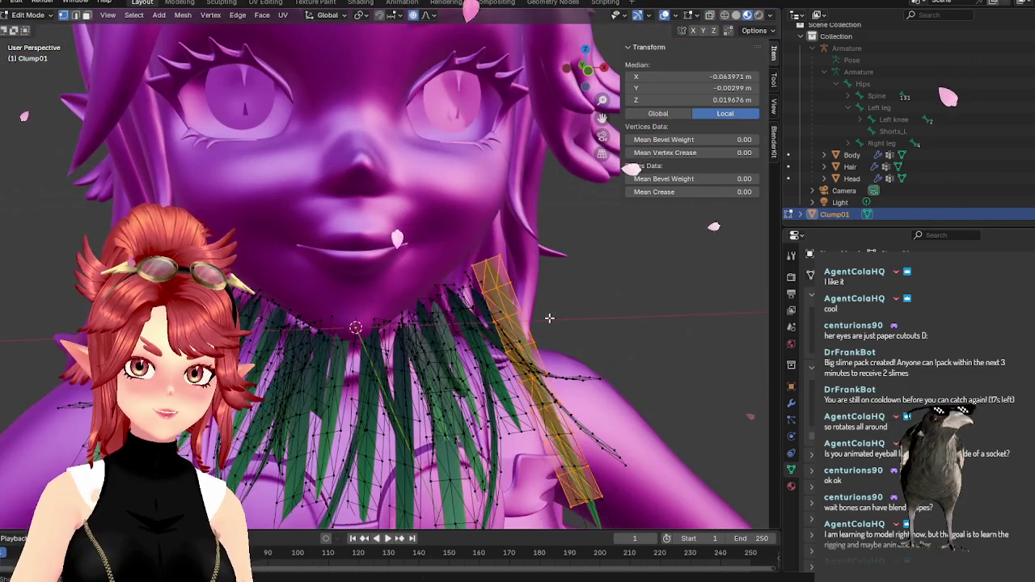
mouse_move(549, 317)
middle_down()
mouse_move(401, 305)
mouse_move(459, 296)
mouse_move(417, 320)
middle_up()
With proportional falloff, move a blade-tip vertex along Y and X toward the chin.
click(421, 301)
key(g)
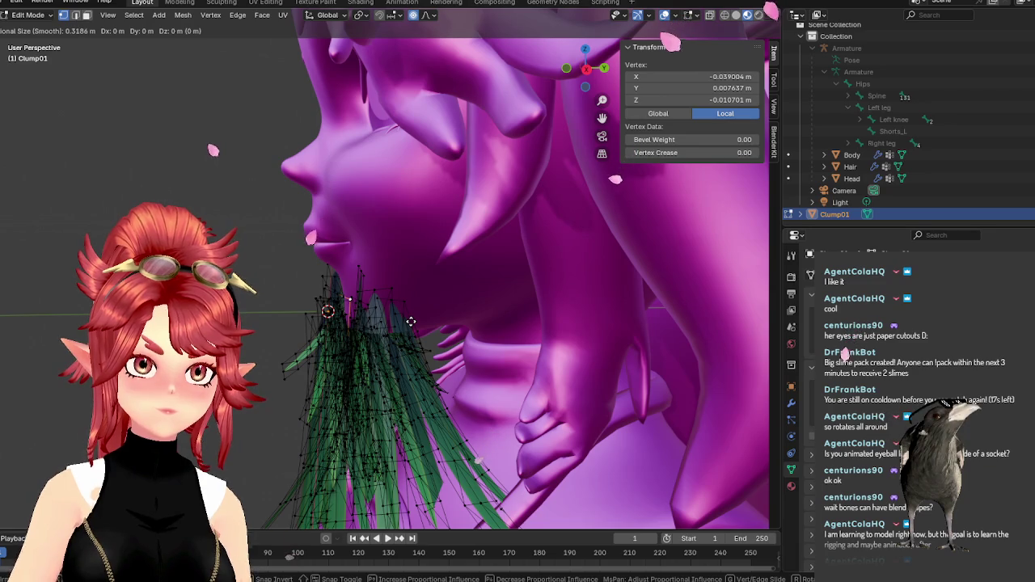
scroll(411, 321, up, 15)
scroll(411, 322, up, 5)
key(y)
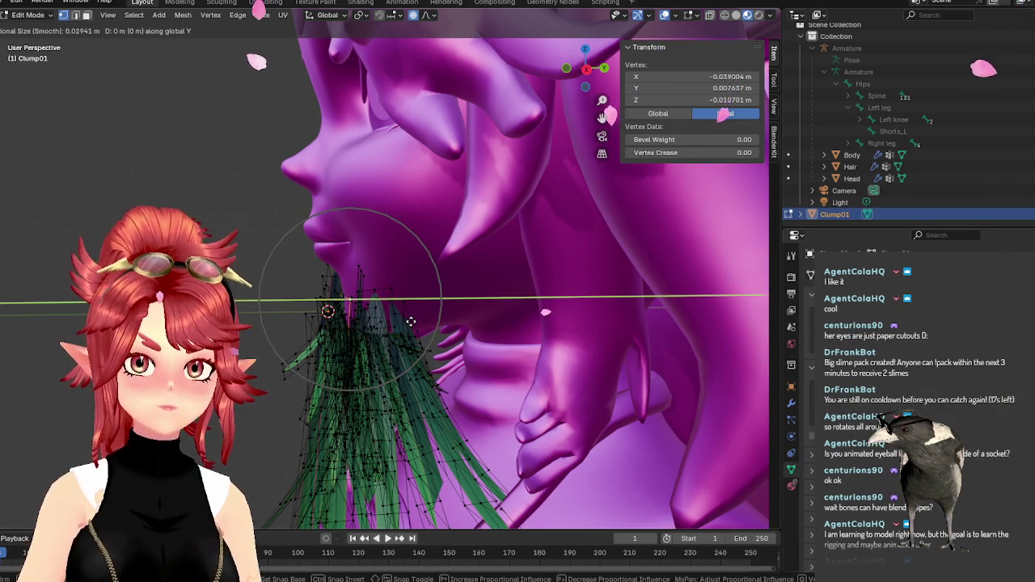
scroll(438, 319, down, 3)
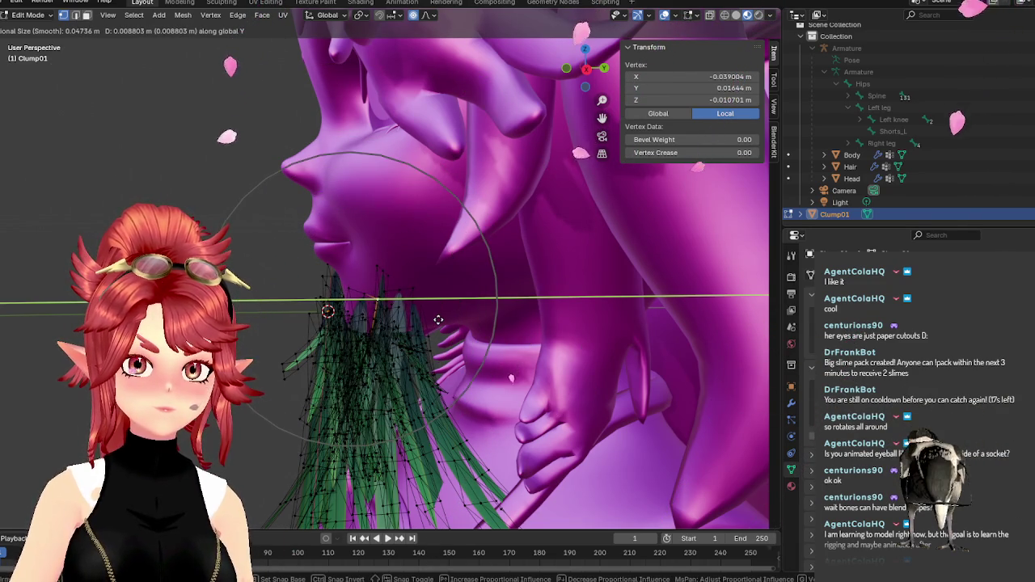
click(442, 319)
middle_drag(442, 320, 544, 315)
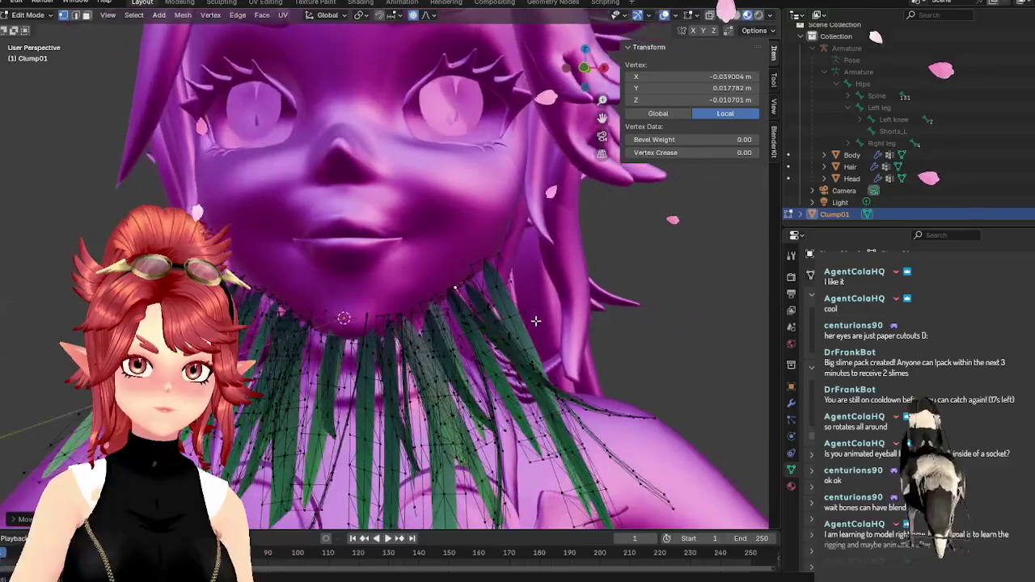
key(x)
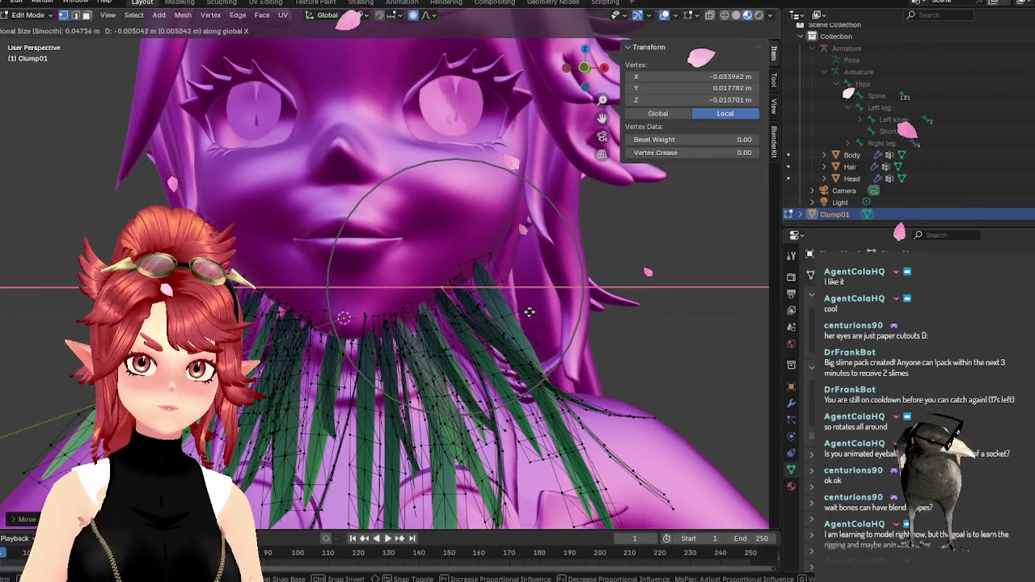
click(502, 319)
mouse_move(501, 319)
middle_down()
mouse_move(478, 330)
mouse_move(393, 318)
mouse_move(436, 342)
mouse_move(494, 339)
middle_up()
Further adjust beard vertices along Y and X with soft falloff.
key(g)
key(y)
click(405, 326)
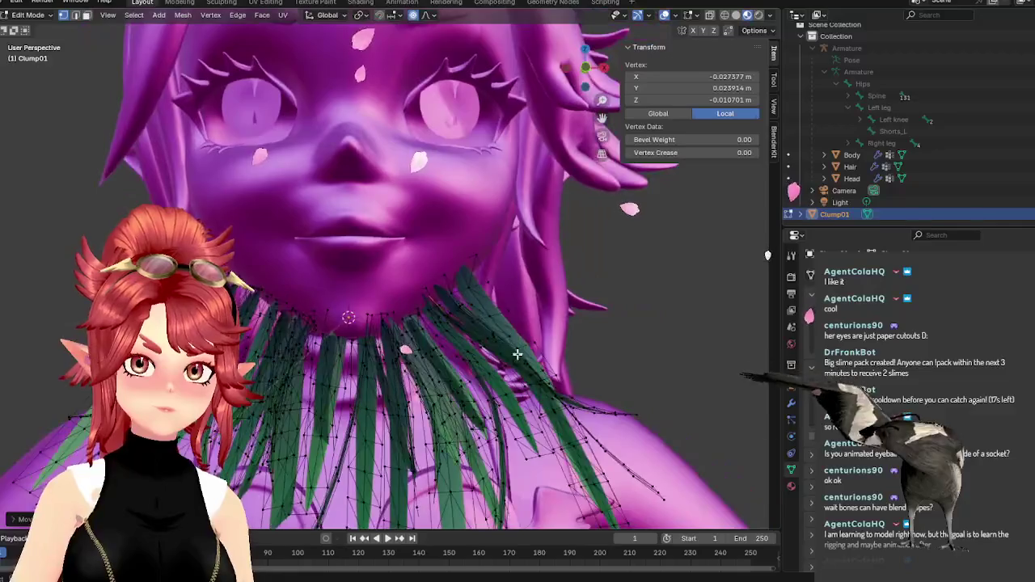
middle_drag(369, 341, 287, 290)
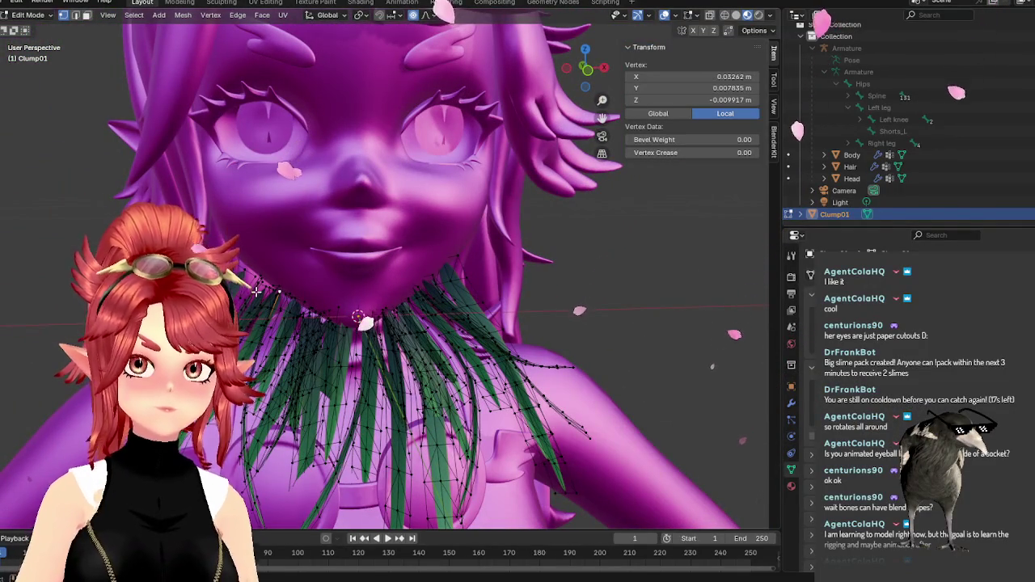
key(g)
key(x)
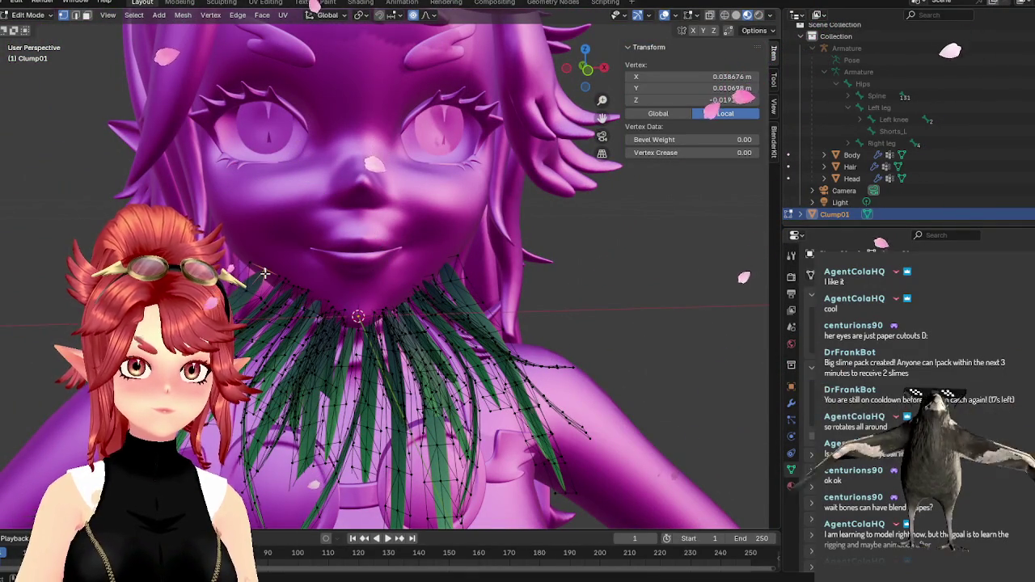
scroll(283, 279, down, 2)
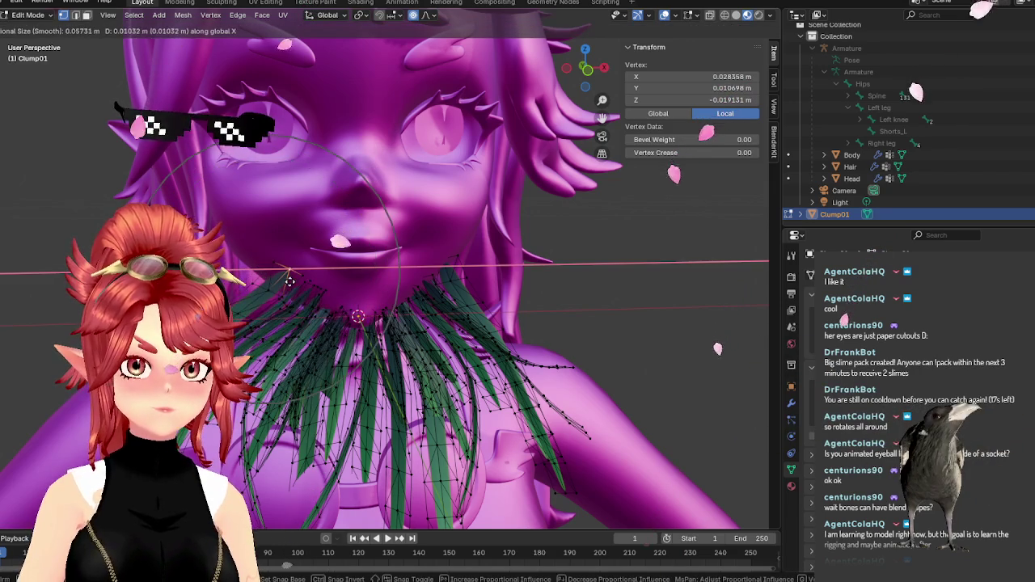
middle_drag(286, 281, 393, 300)
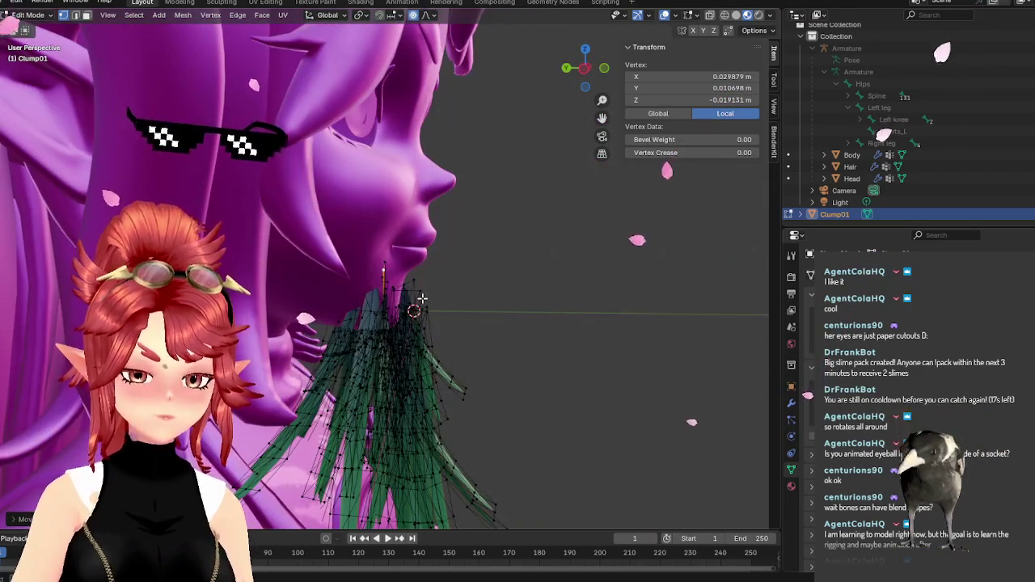
key(y)
click(383, 295)
middle_drag(383, 296, 471, 418)
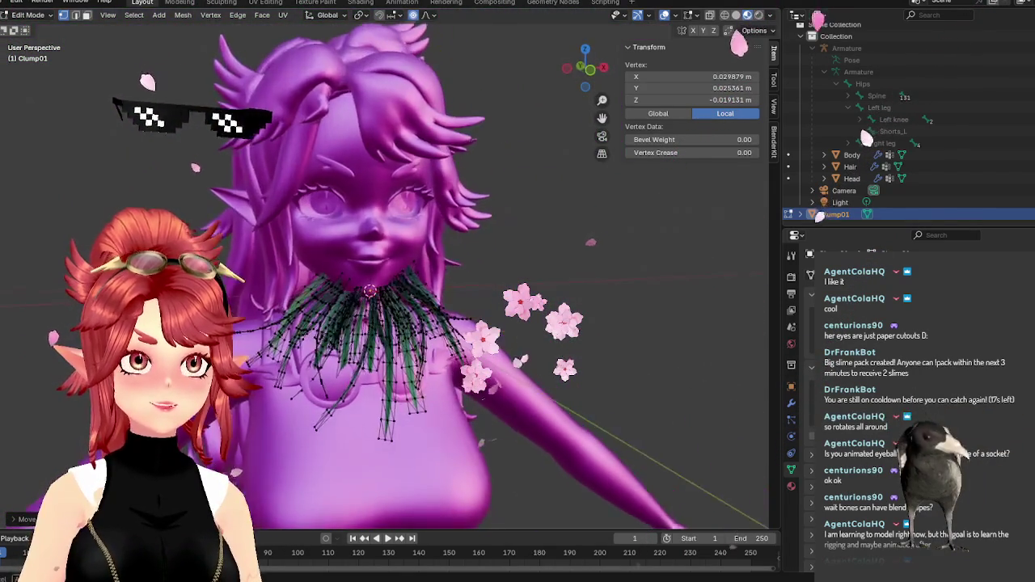
Leave Edit Mode and inspect the beard's shape, ending in front view.
key(Tab)
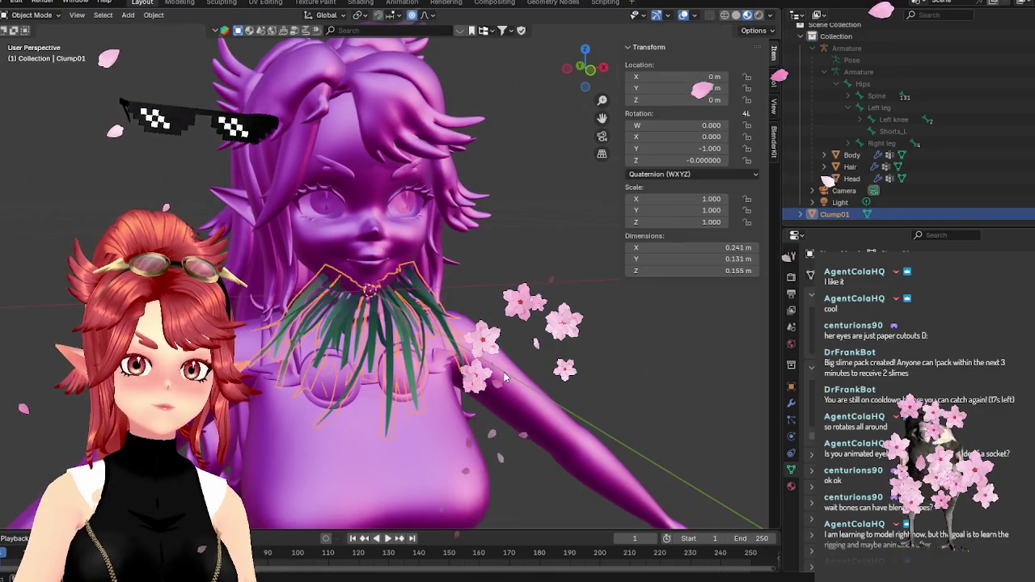
scroll(439, 387, up, 1)
scroll(440, 388, up, 2)
scroll(434, 372, up, 2)
key(Tab)
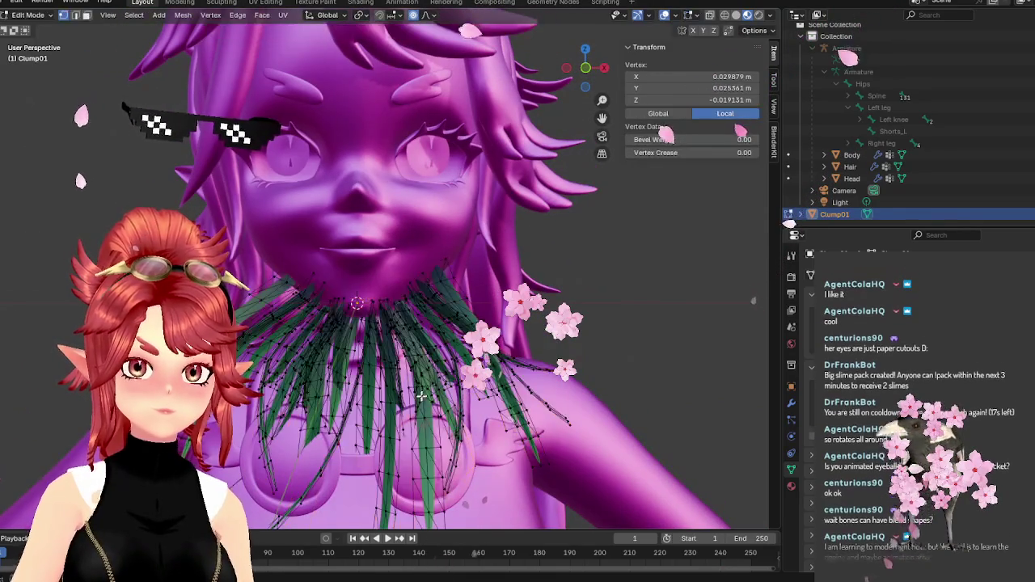
key(Tab)
scroll(432, 418, down, 2)
scroll(420, 413, up, 2)
mouse_move(413, 412)
middle_down()
mouse_move(372, 404)
mouse_move(415, 406)
middle_up()
scroll(415, 404, down, 1)
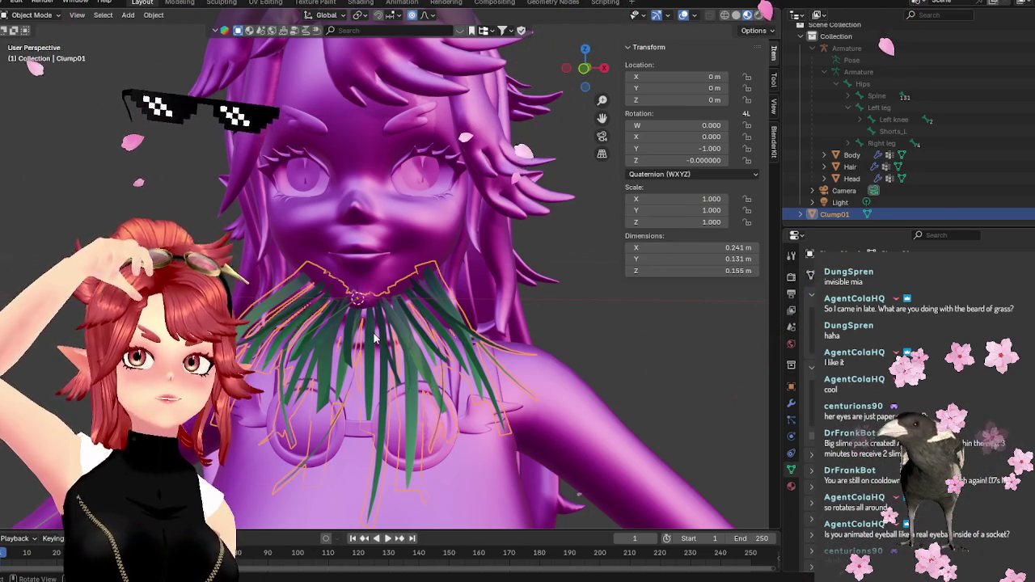
middle_drag(374, 339, 344, 372)
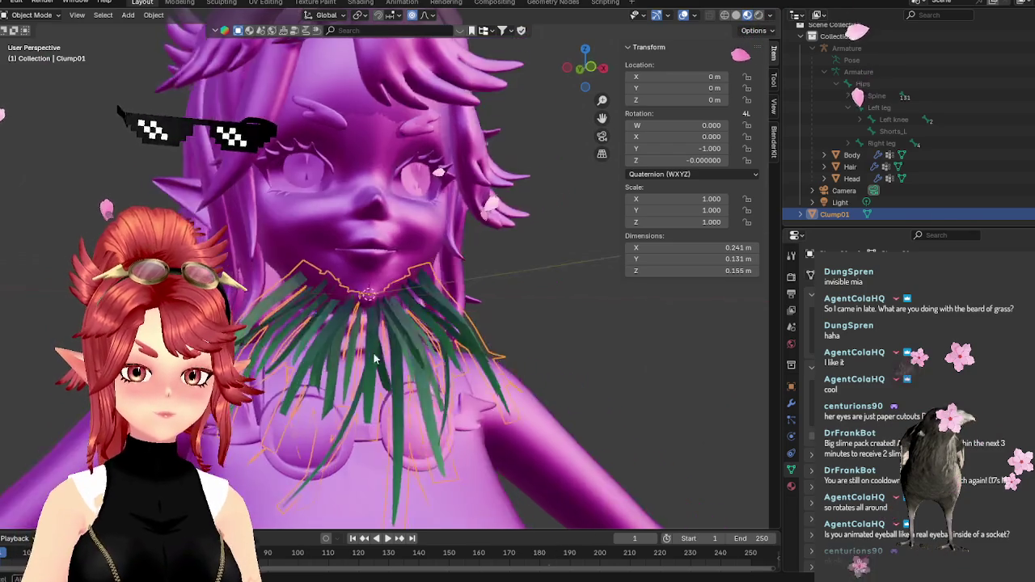
key(KP_1)
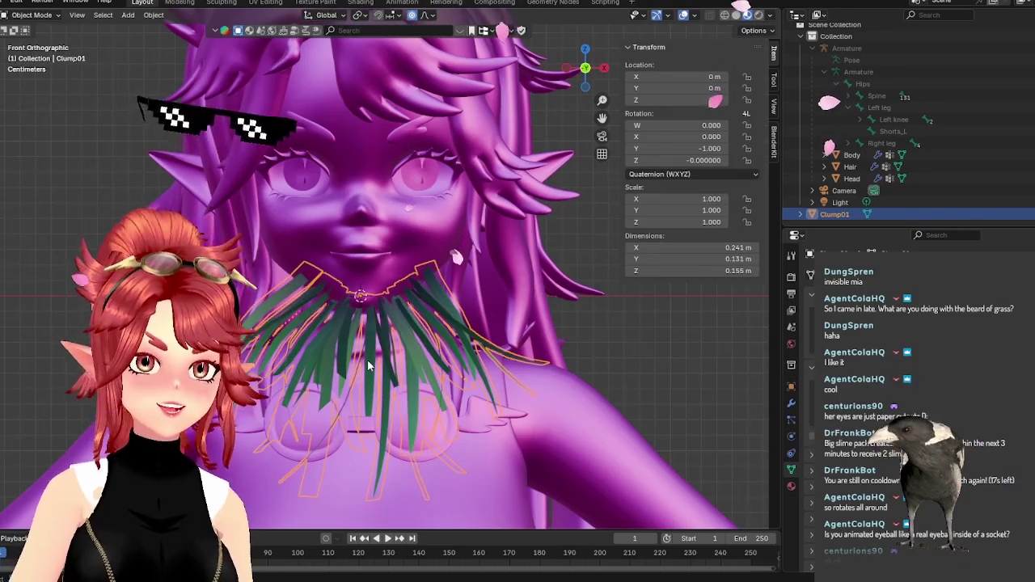
Reshape the beard edge around the chin with several smooth-falloff vertex moves.
key(Tab)
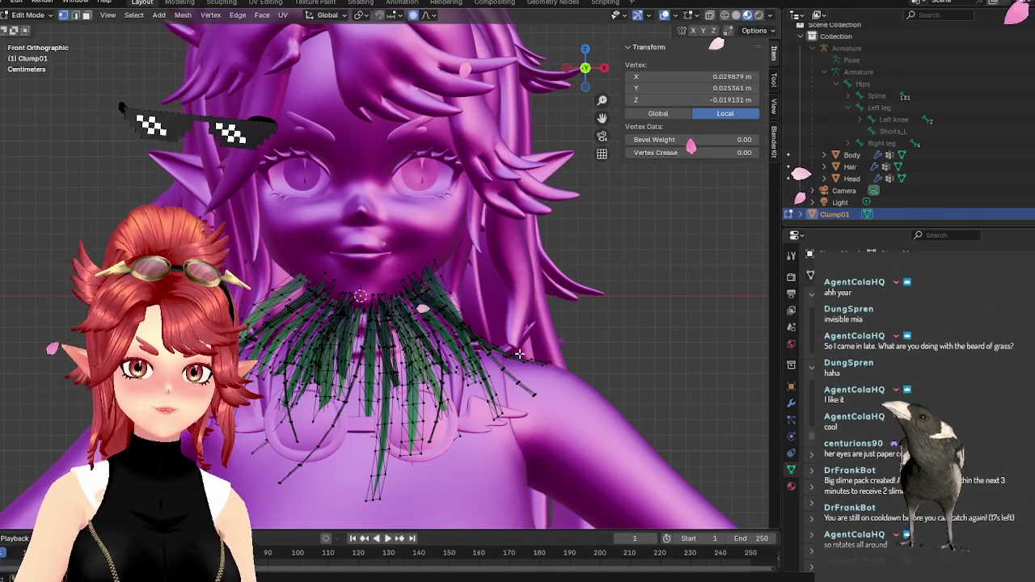
click(533, 363)
key(g)
scroll(558, 377, down, 1)
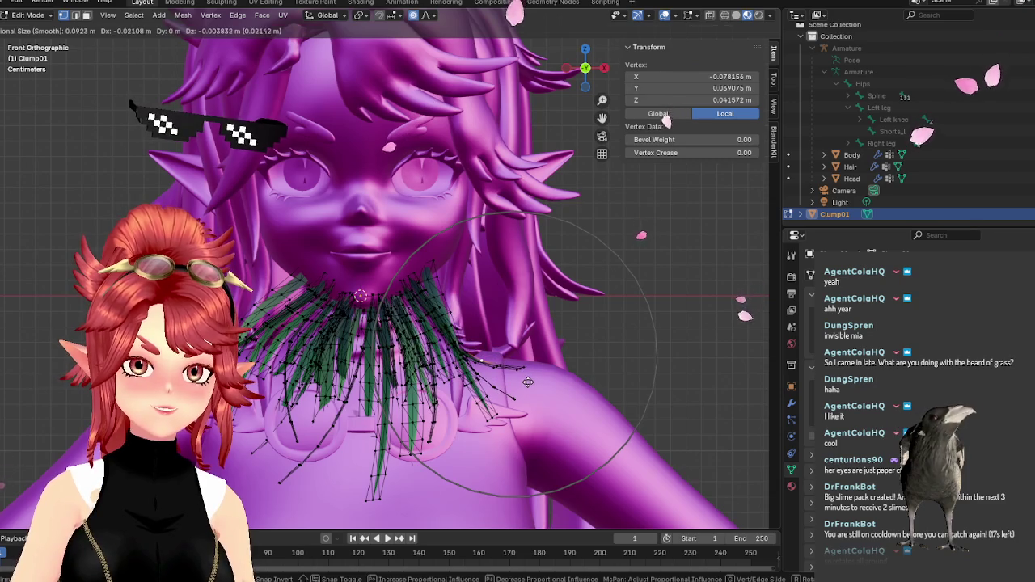
click(527, 382)
key(g)
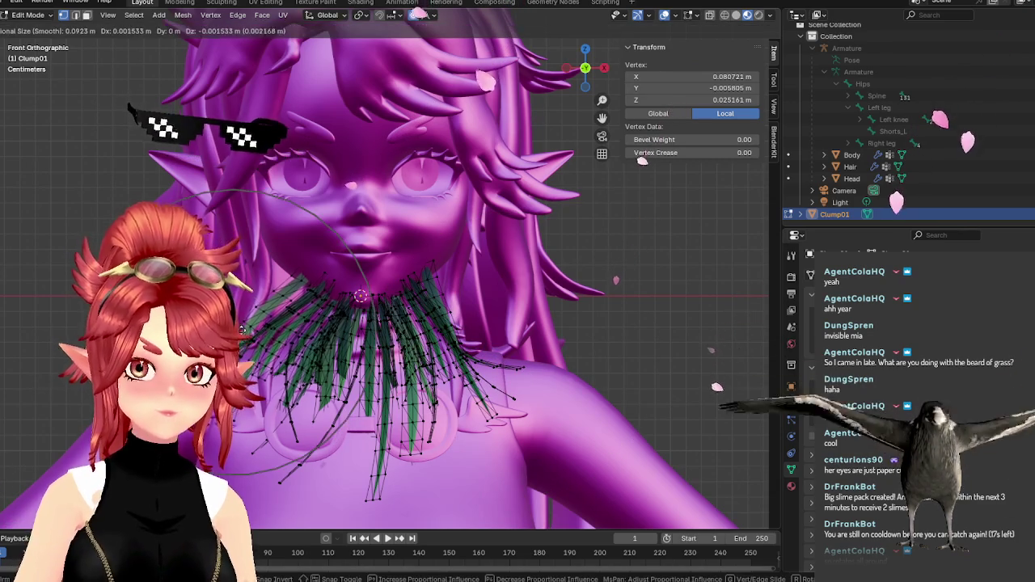
click(270, 342)
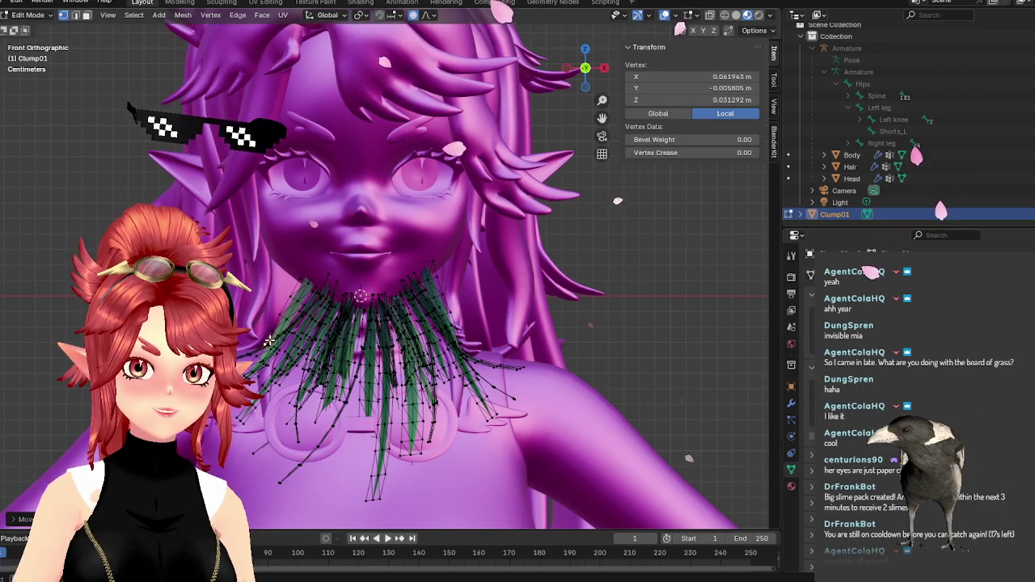
key(g)
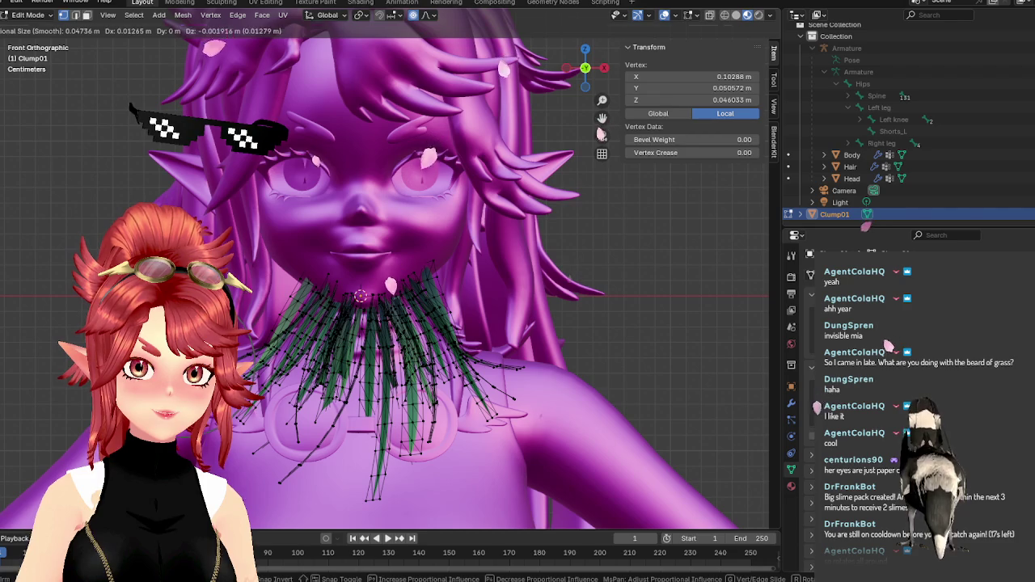
key(Return)
key(ctrl+l)
key(g)
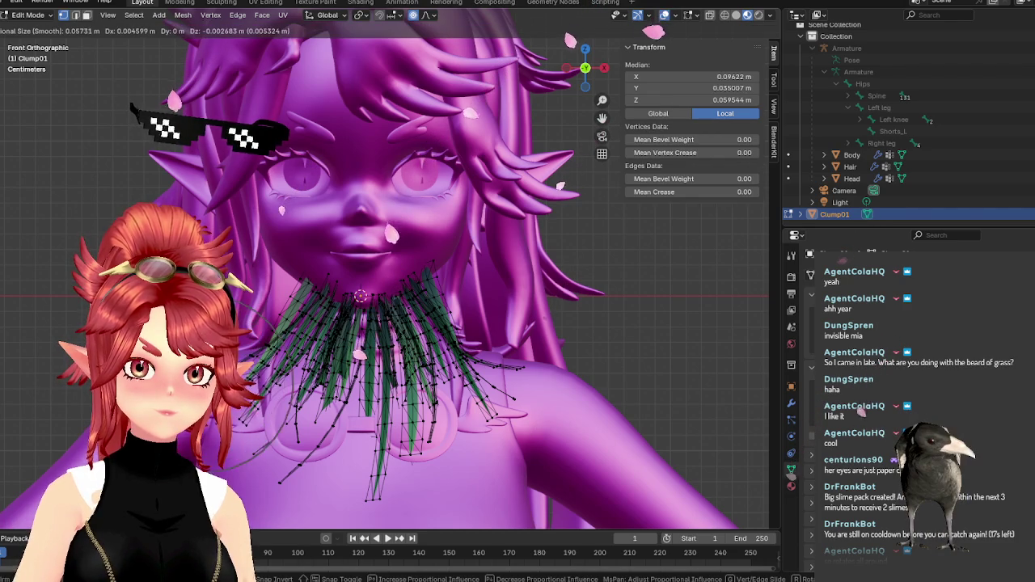
scroll(364, 363, down, 1)
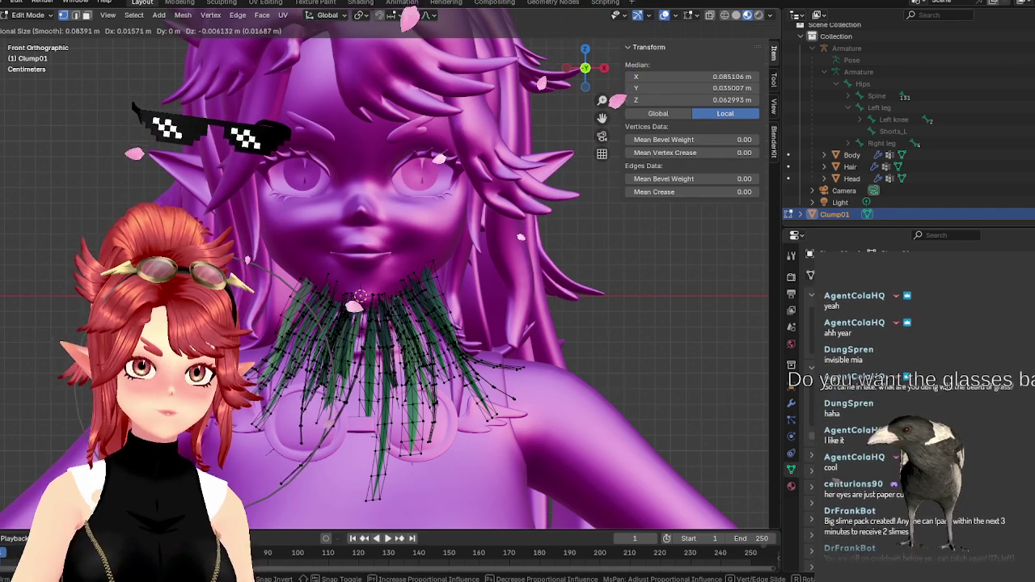
click(430, 356)
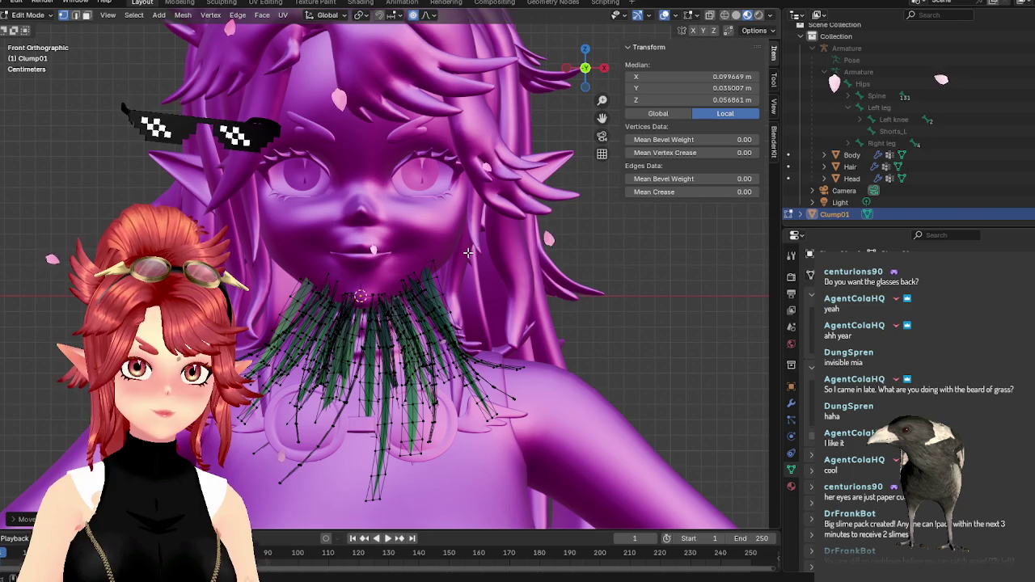
Check the clump from another angle, then select one whole grass blade in Edit Mode.
mouse_move(521, 297)
middle_down()
mouse_move(571, 308)
mouse_move(554, 314)
middle_up()
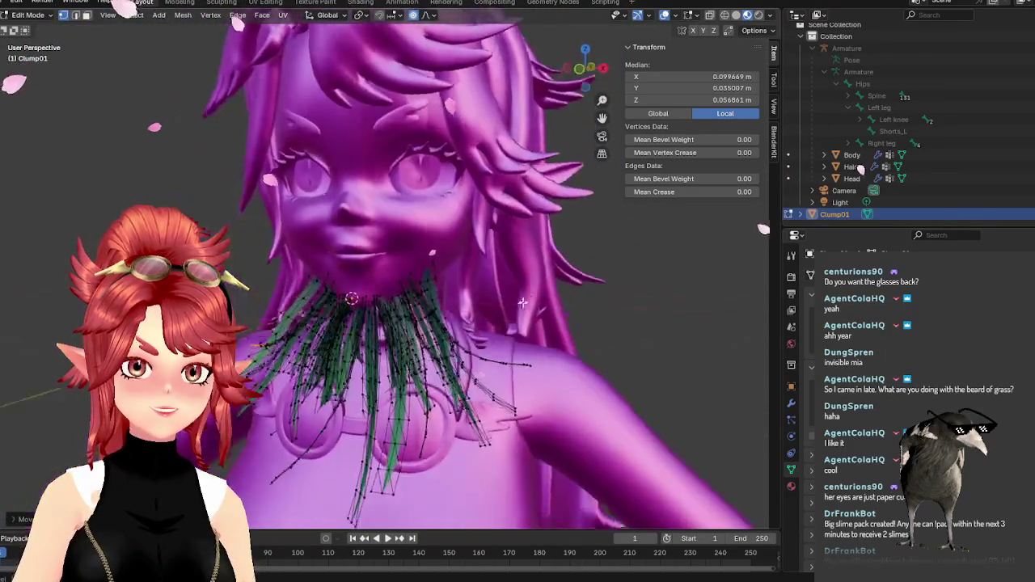
key(Tab)
mouse_move(555, 314)
middle_down()
mouse_move(371, 311)
mouse_move(463, 303)
mouse_move(361, 318)
mouse_move(456, 299)
middle_up()
key(Tab)
scroll(472, 286, up, 2)
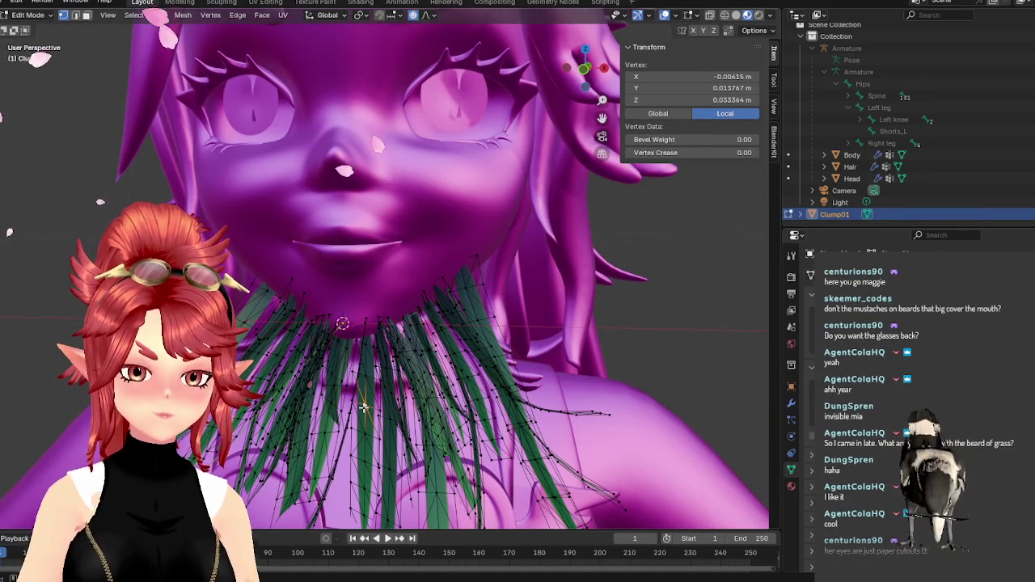
key(l)
scroll(494, 375, down, 3)
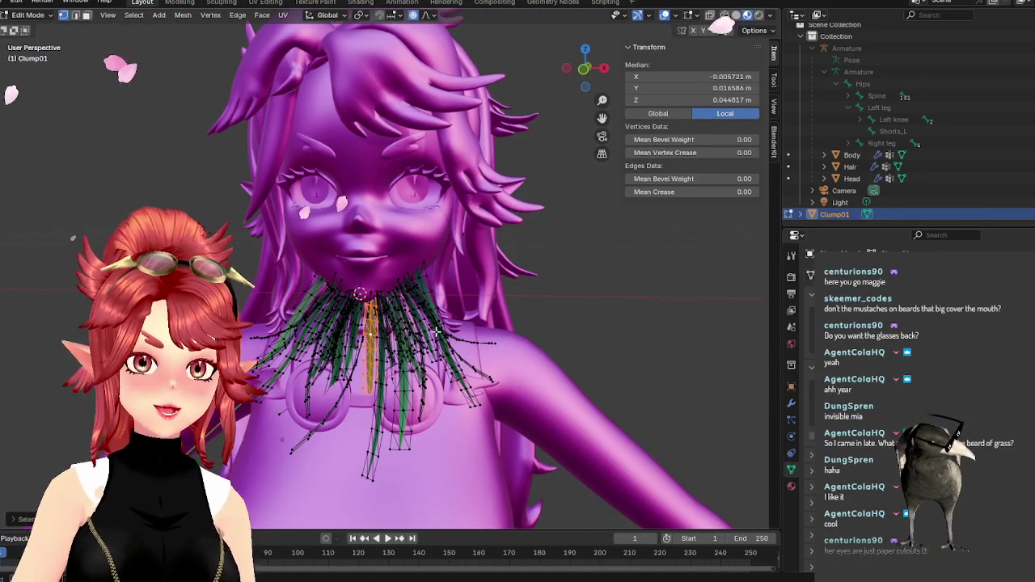
Compare the beard against the two bearded-man reference photos.
key(alt+Tab)
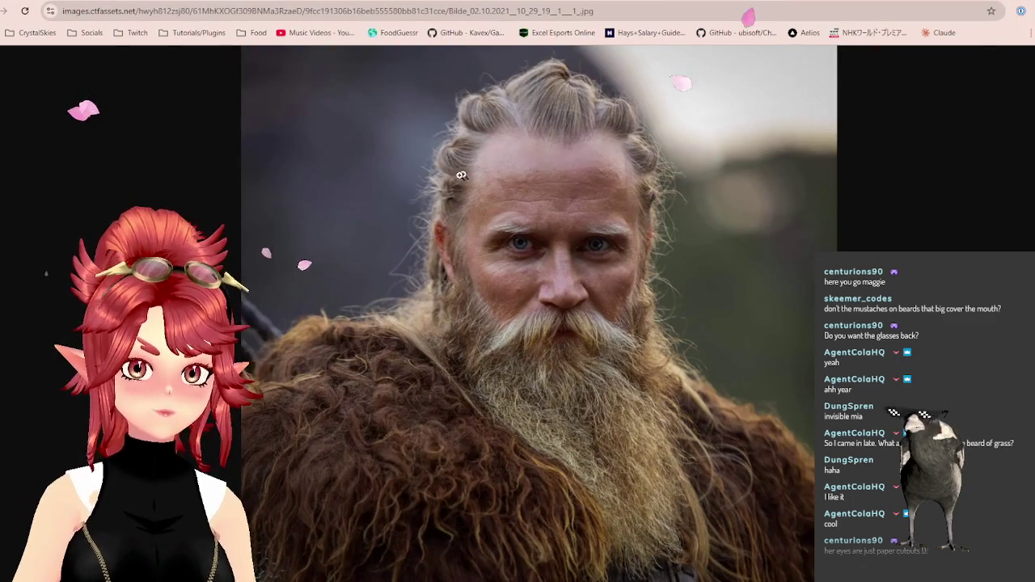
key(ctrl+Tab)
key(ctrl+Tab)
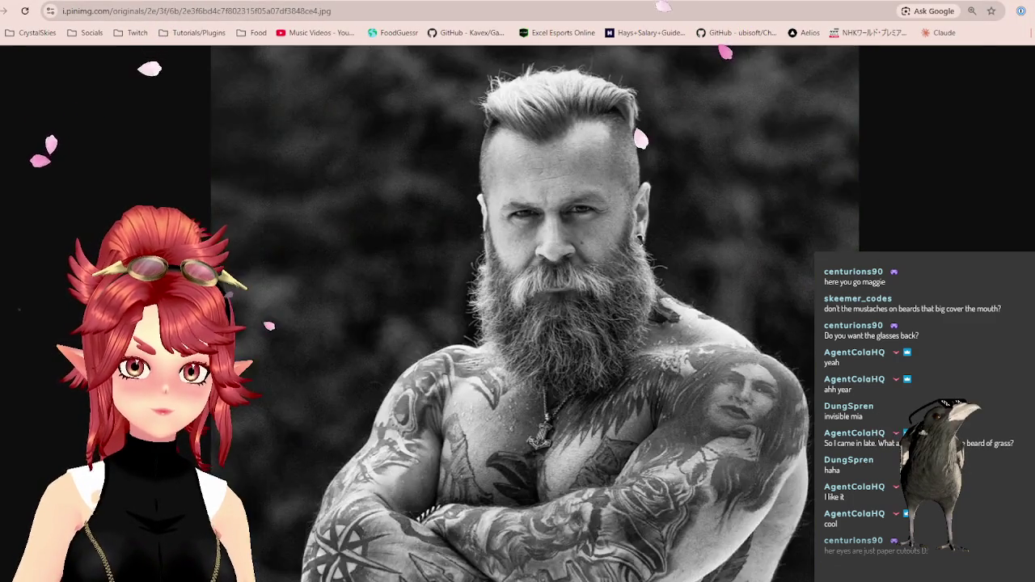
key(alt+Tab)
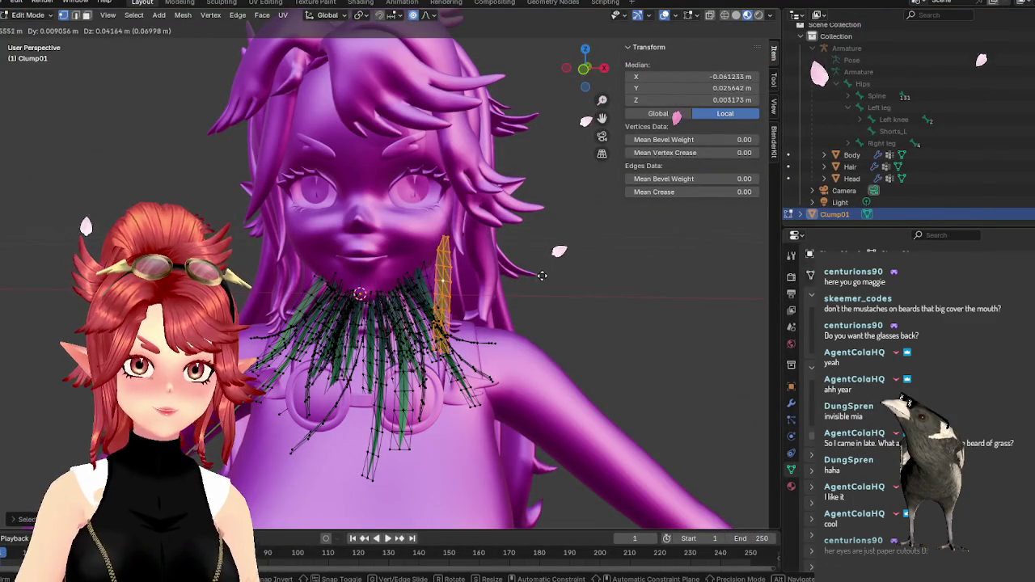
Position the selected blade beside the right cheek, undoing a first attempt.
click(547, 265)
mouse_move(547, 265)
middle_down()
mouse_move(616, 300)
mouse_move(543, 292)
mouse_move(543, 334)
mouse_move(573, 323)
middle_up()
key(g)
click(543, 292)
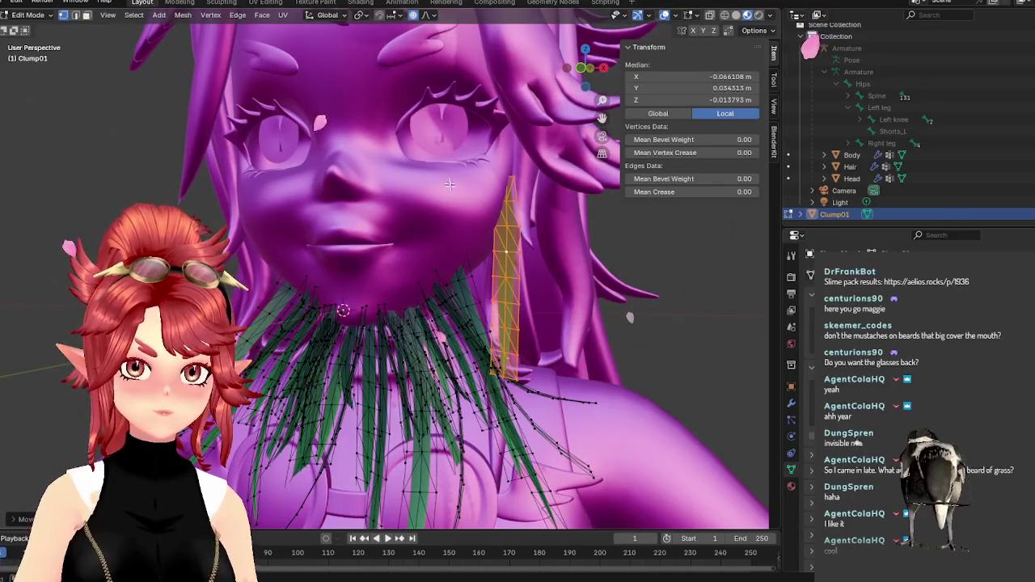
key(ctrl+z)
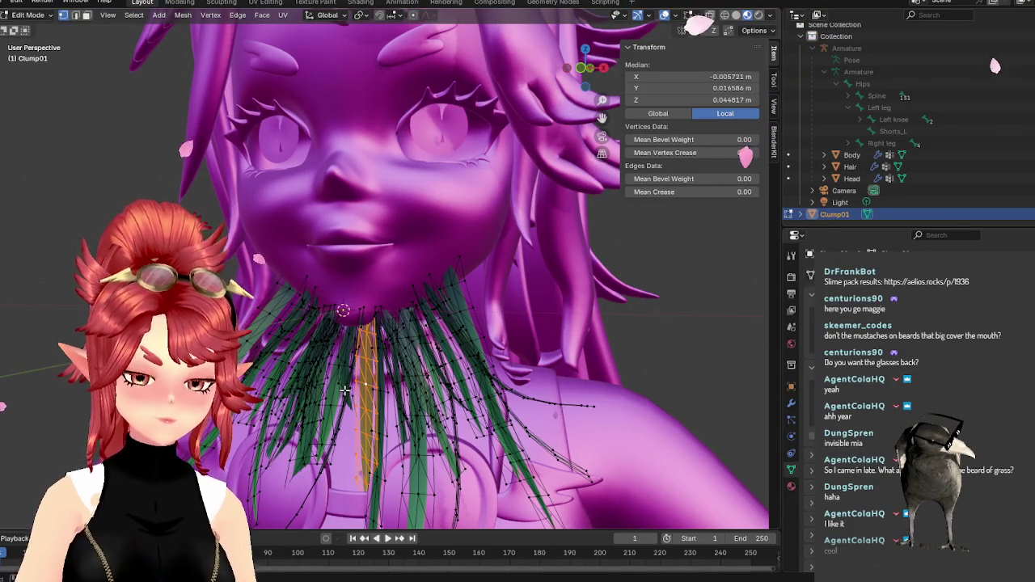
key(g)
click(466, 334)
mouse_move(466, 334)
middle_down()
mouse_move(413, 292)
mouse_move(534, 314)
mouse_move(678, 573)
middle_up()
key(g)
click(428, 299)
Scale the blade narrower and move it higher up the cheek.
key(s)
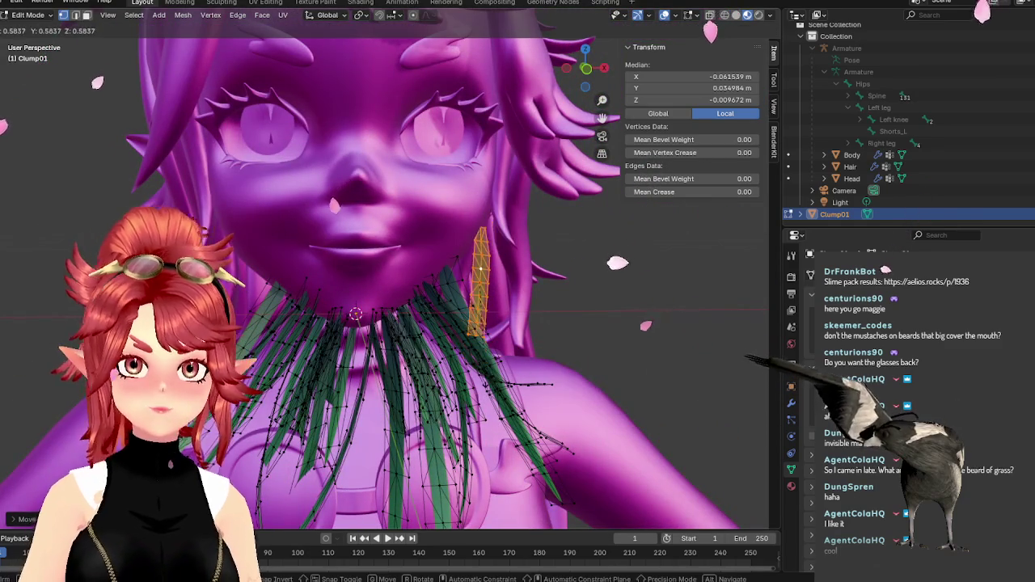
click(509, 356)
key(g)
click(501, 322)
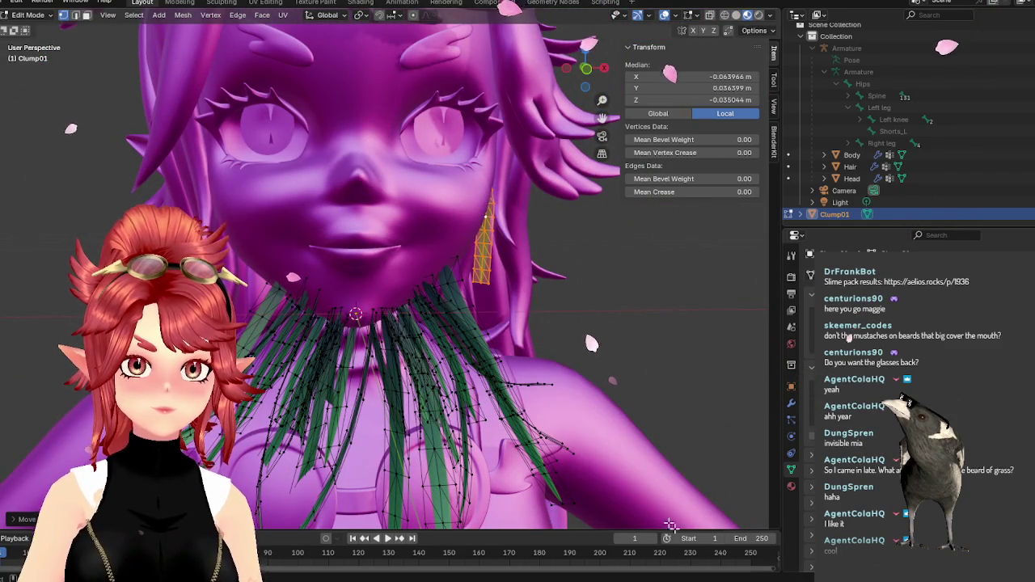
Compare the blade placement against the two beard reference photos.
key(alt+Tab)
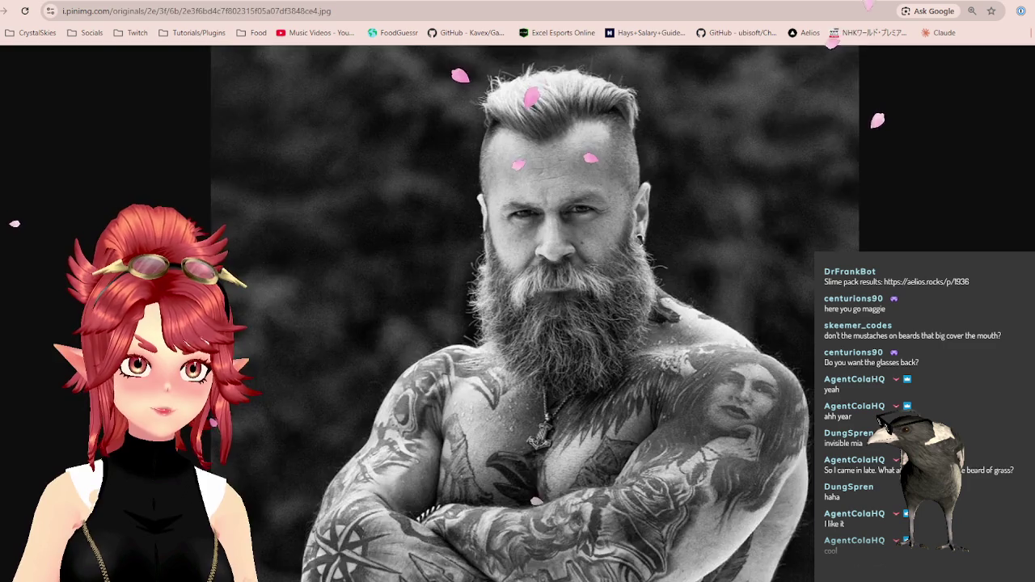
key(ctrl+Tab)
key(ctrl+Tab)
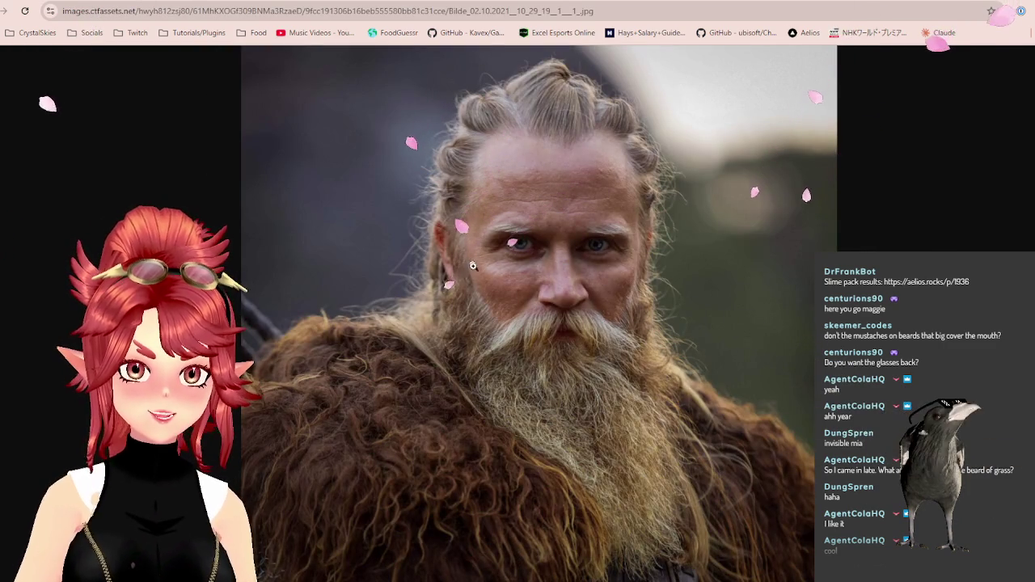
key(alt+Tab)
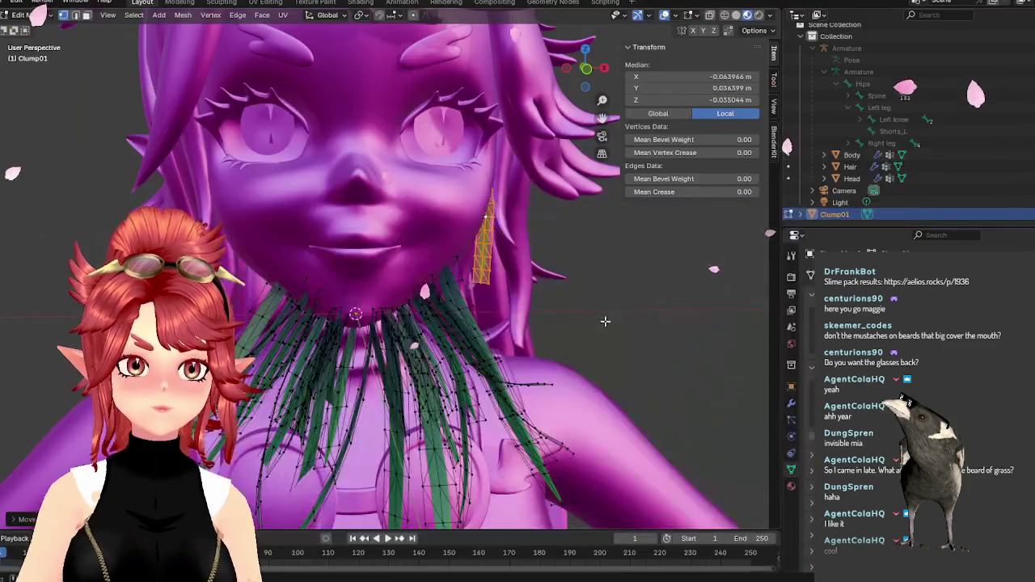
Nudge and slightly enlarge the grass blade beside the right side of the chin.
mouse_move(453, 339)
middle_down()
mouse_move(526, 337)
mouse_move(499, 317)
mouse_move(584, 321)
middle_up()
key(g)
click(522, 296)
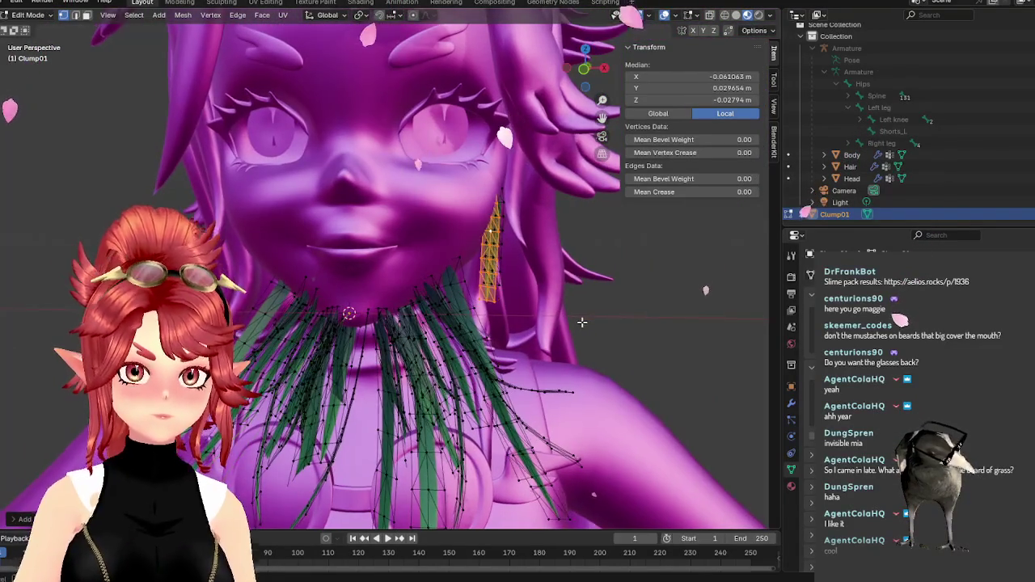
key(s)
click(558, 376)
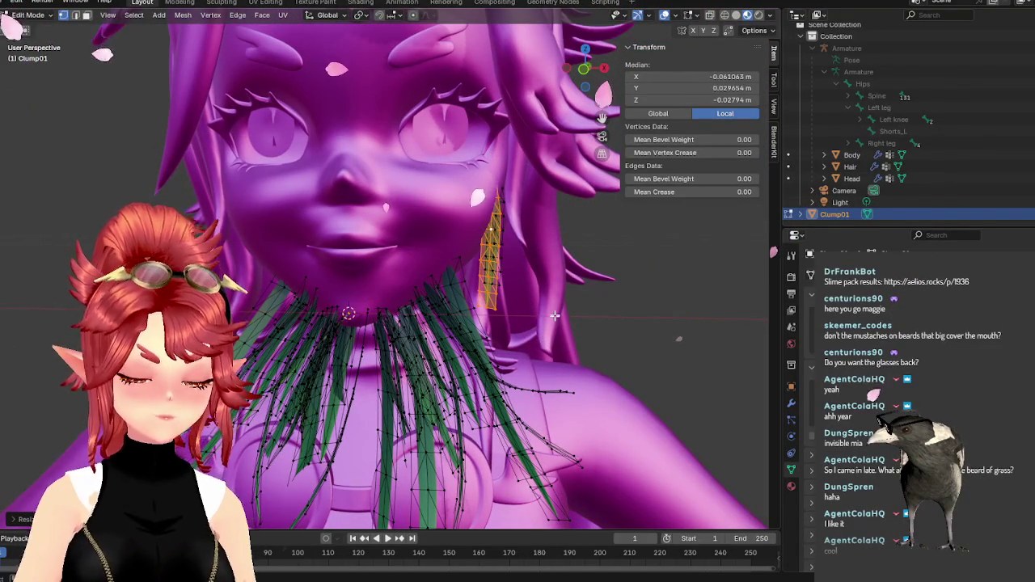
key(g)
click(514, 343)
Rotate the blade upright and stretch it longer along the right side of the chin.
mouse_move(515, 344)
middle_down()
mouse_move(497, 371)
mouse_move(525, 375)
middle_up()
key(g)
click(497, 370)
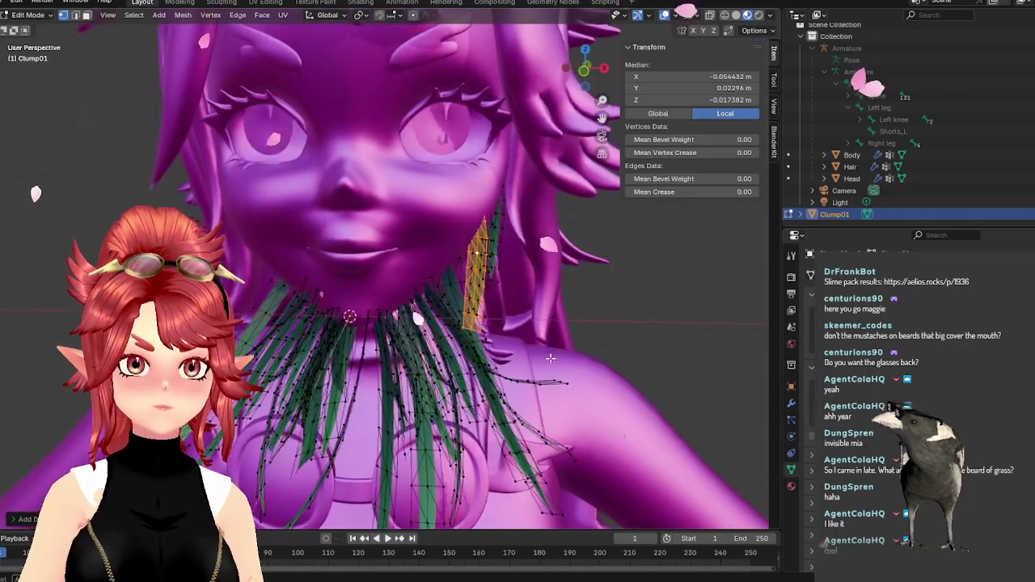
key(r)
click(547, 382)
key(s)
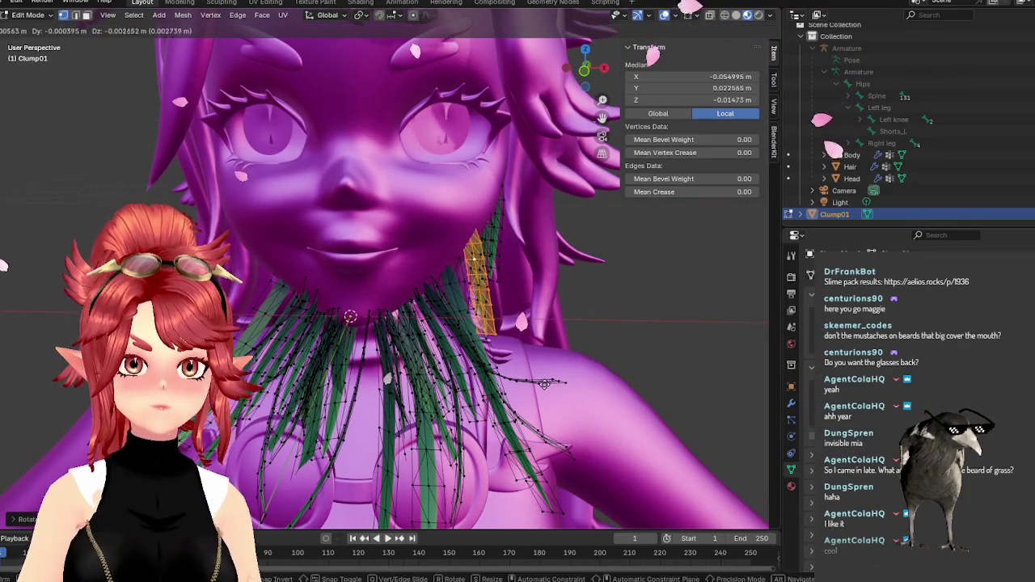
click(518, 333)
Raise the blade up the cheek, leaving Clump01 at 0.207 × 0.131 × 0.194 m in front view.
key(g)
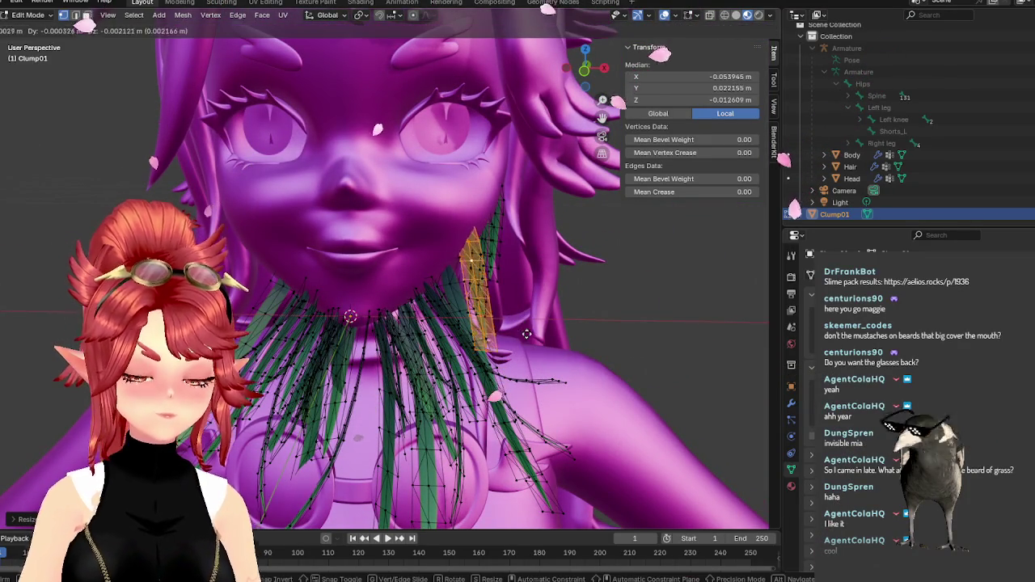
click(527, 339)
mouse_move(526, 339)
middle_down()
mouse_move(483, 354)
mouse_move(547, 358)
middle_up()
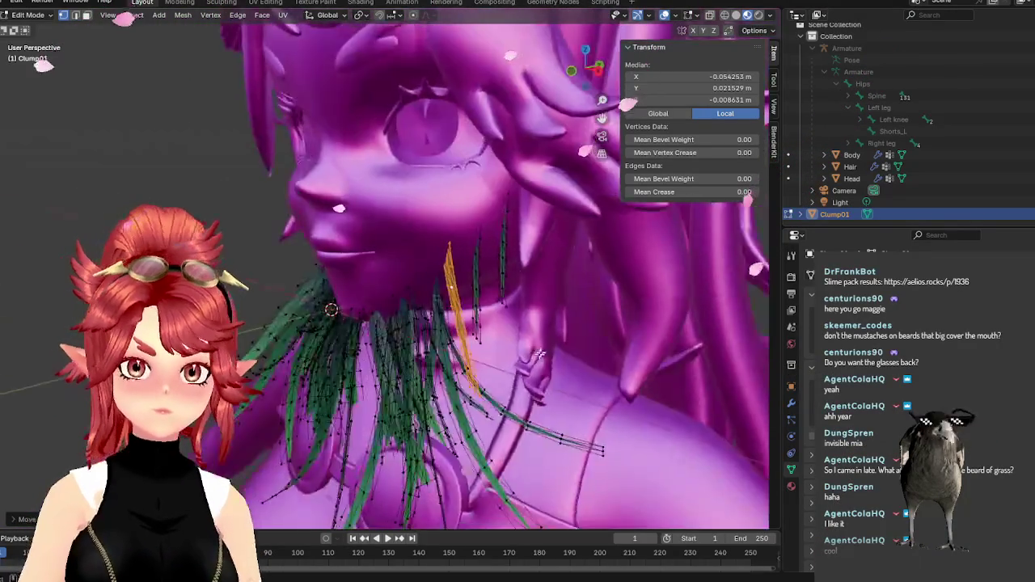
key(Tab)
key(KP_1)
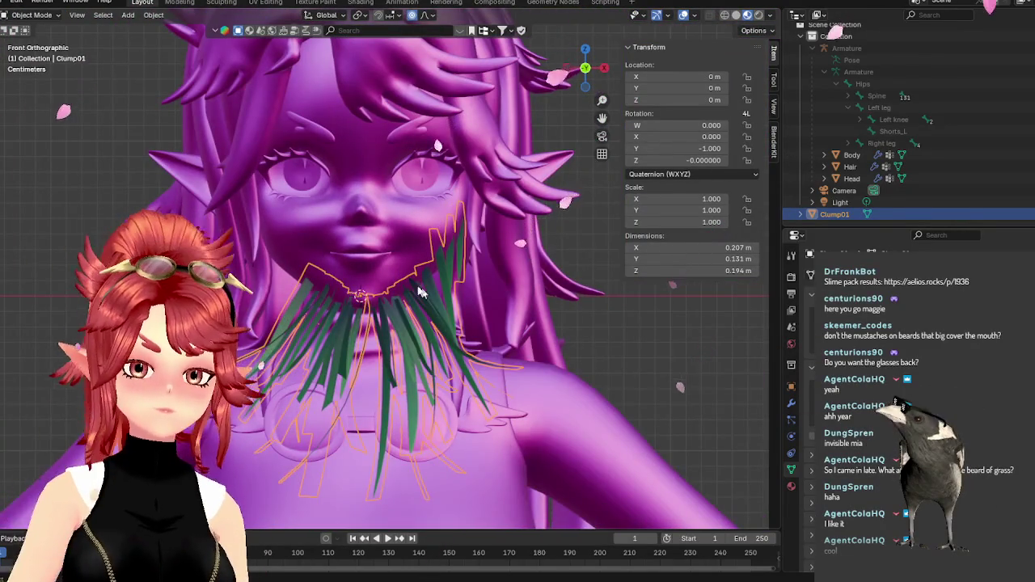
Reselect the Clump01 beard clump and return to Edit Mode.
scroll(585, 357, down, 2)
click(590, 343)
scroll(418, 301, up, 4)
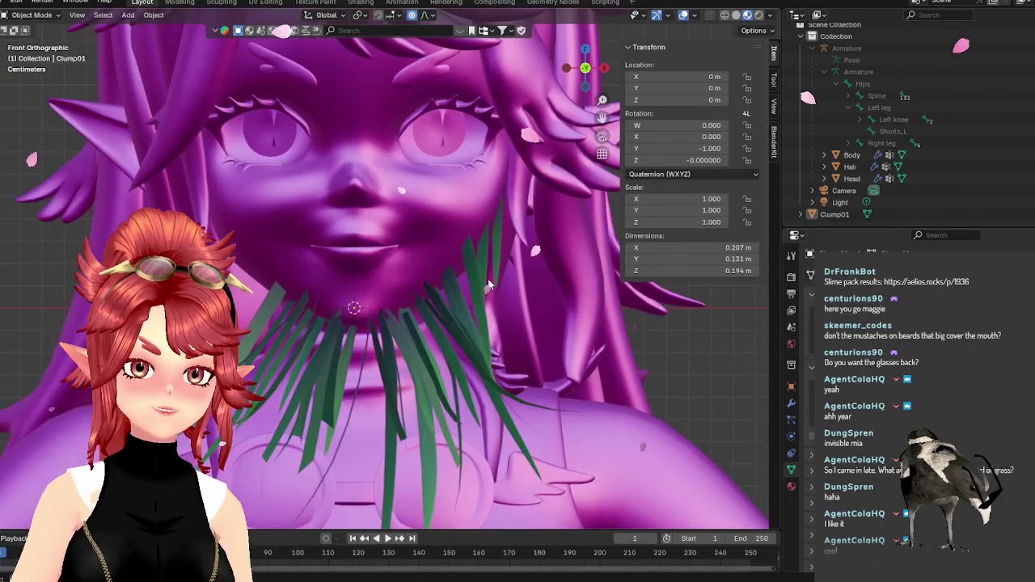
scroll(493, 284, down, 2)
scroll(490, 279, up, 2)
click(489, 273)
key(Tab)
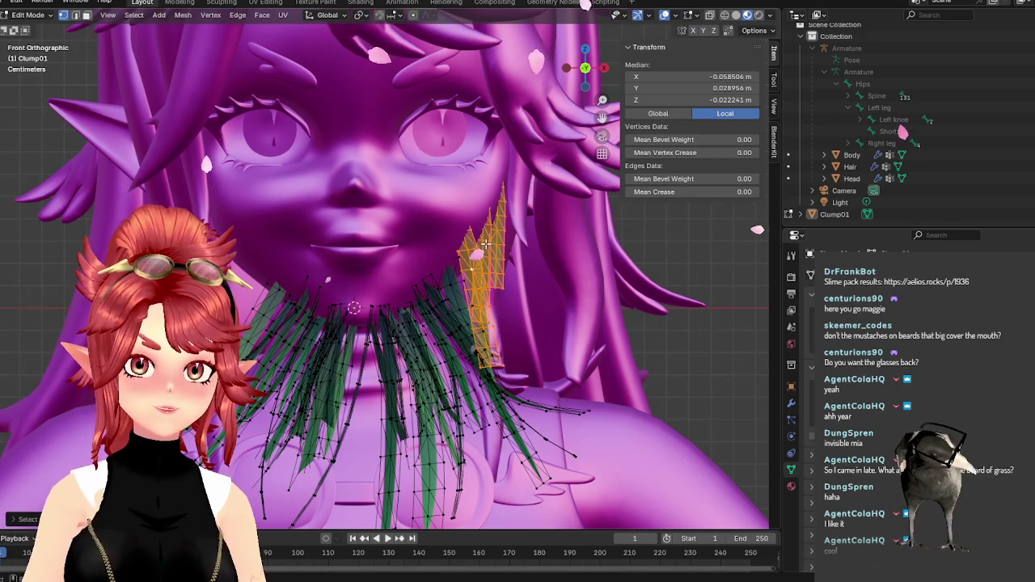
Move a grass blade up the left side of the chin beside the cheek.
key(g)
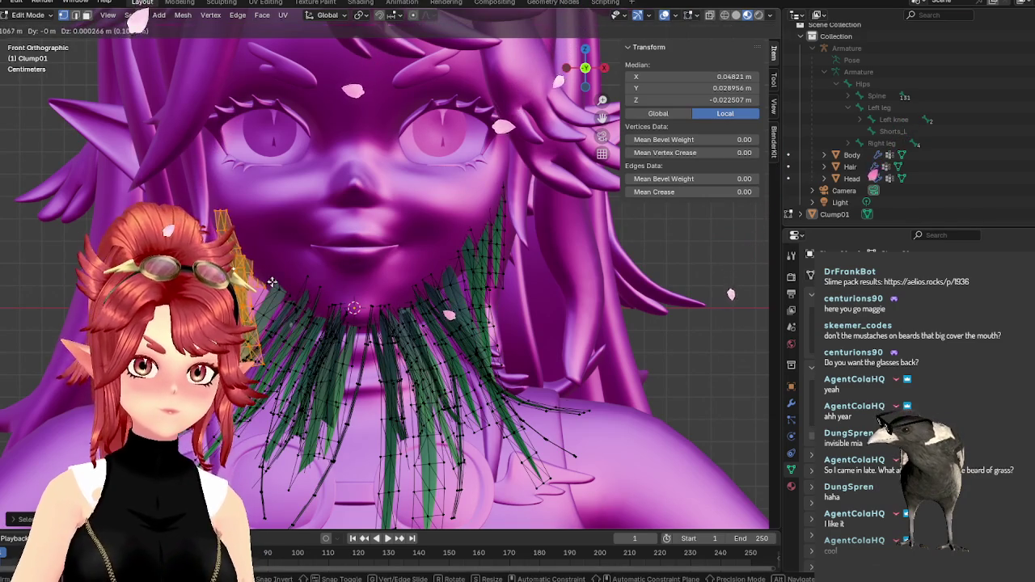
click(273, 281)
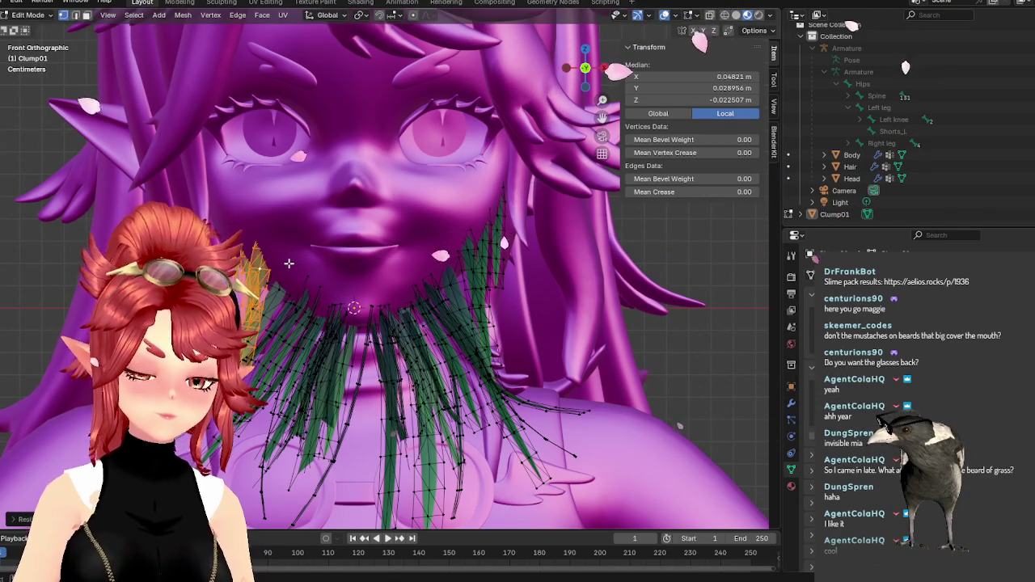
key(g)
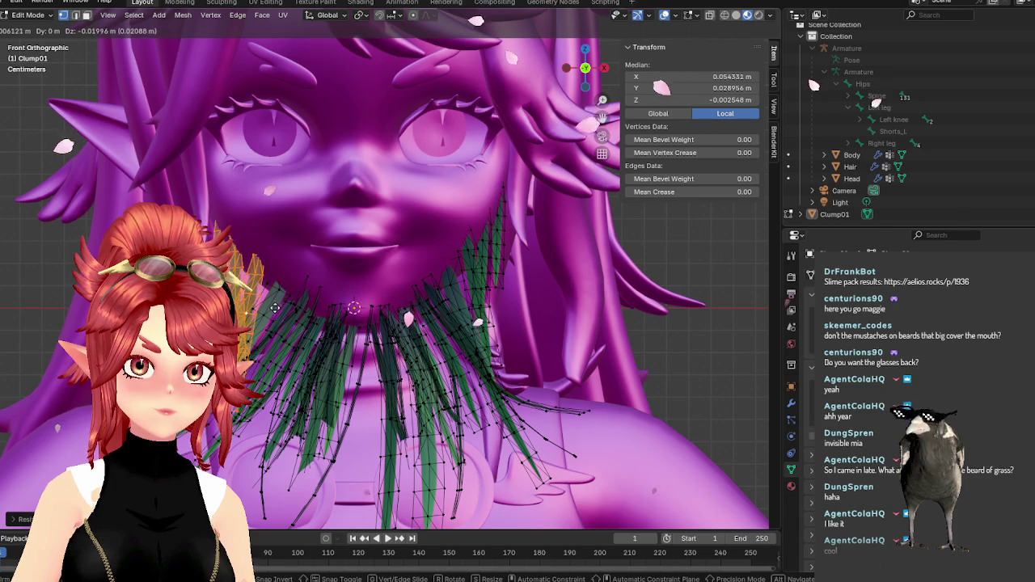
click(266, 299)
mouse_move(266, 300)
middle_down()
mouse_move(416, 302)
mouse_move(424, 291)
mouse_move(646, 274)
middle_up()
Push the cheek blade back along the Y axis toward the face.
key(g)
key(y)
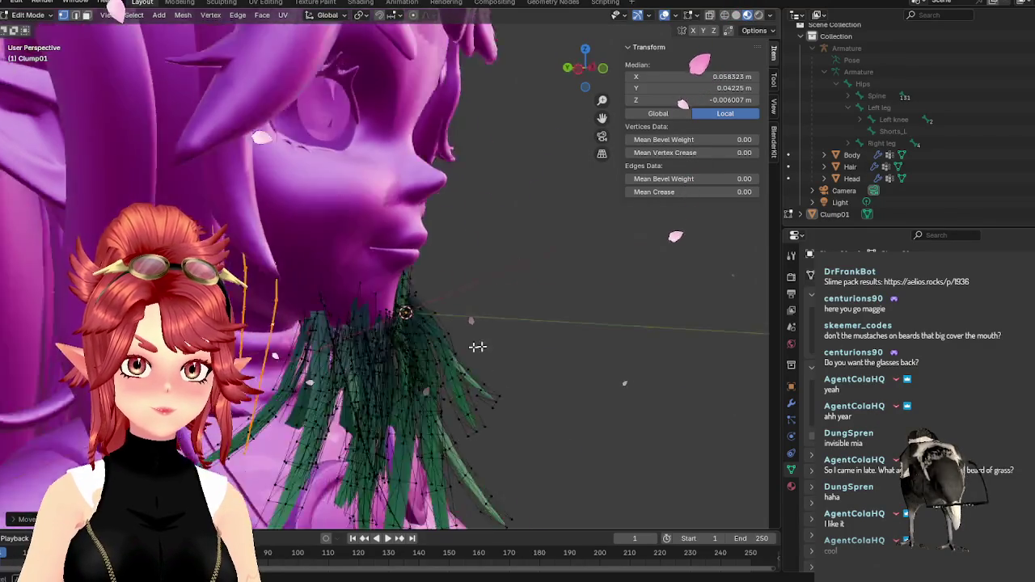
click(478, 346)
middle_drag(478, 346, 440, 262)
click(441, 261)
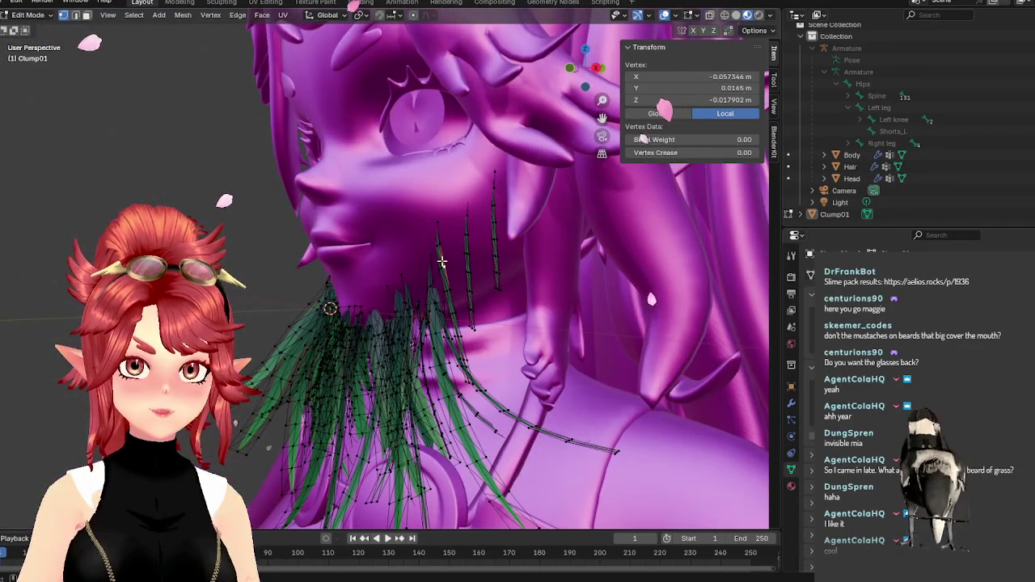
Select the whole connected cheek blade with Ctrl+L and push it back along Y.
key(ctrl+l)
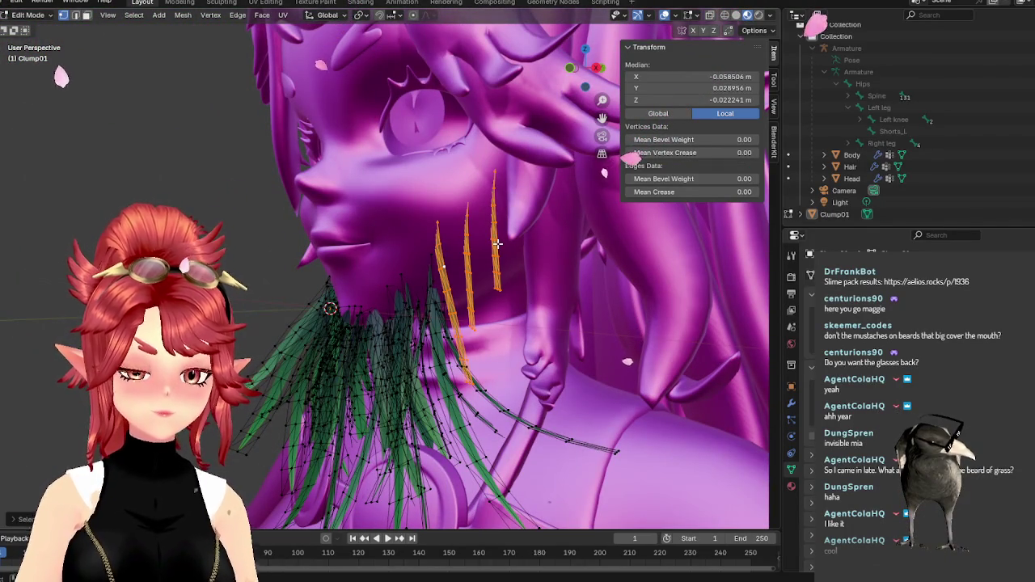
key(g)
key(y)
click(526, 242)
mouse_move(525, 243)
middle_down()
mouse_move(565, 248)
mouse_move(520, 351)
middle_up()
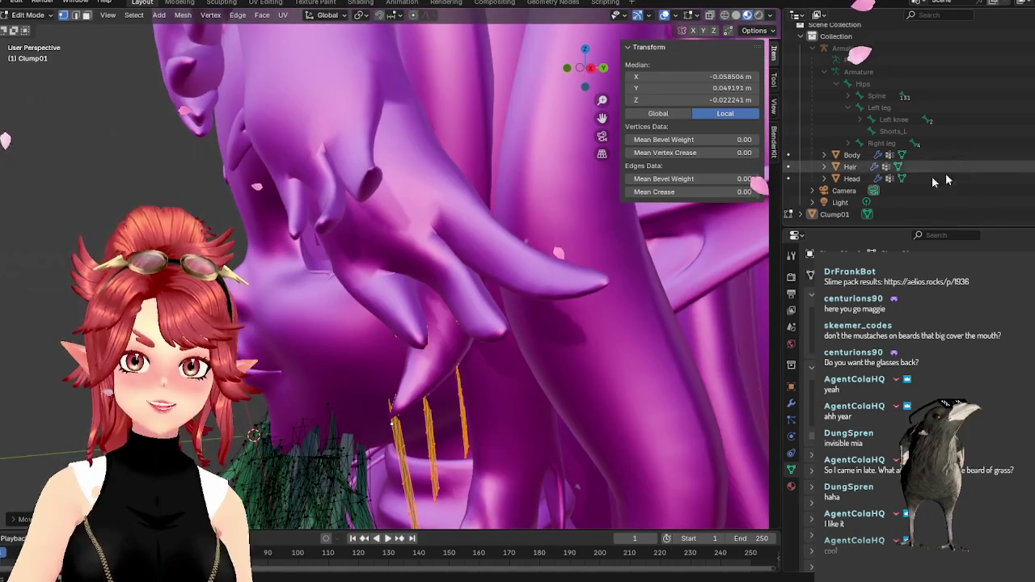
scroll(475, 379, down, 4)
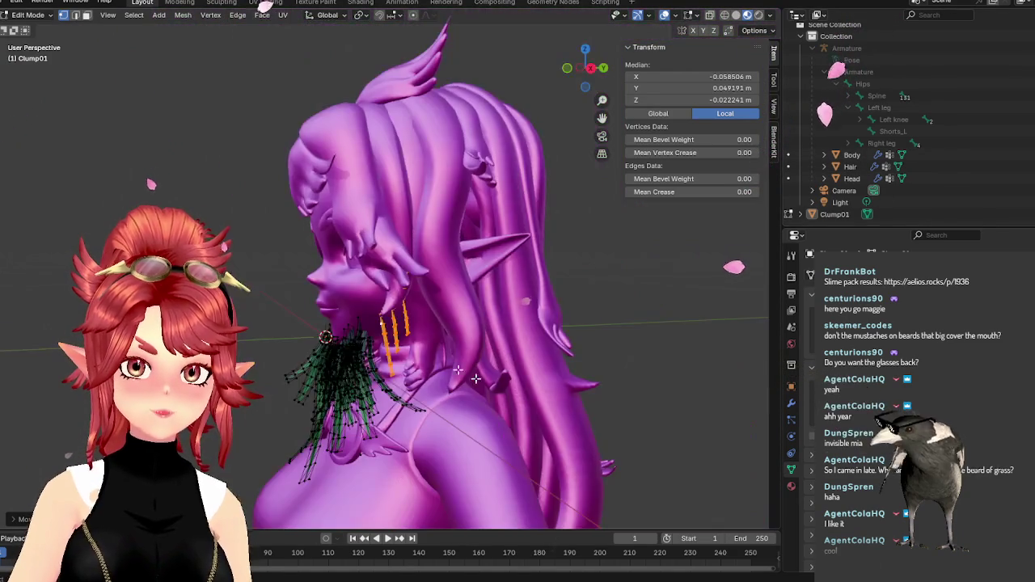
scroll(475, 379, up, 3)
scroll(485, 364, up, 1)
mouse_move(481, 388)
middle_down()
mouse_move(536, 319)
mouse_move(522, 296)
mouse_move(558, 348)
middle_up()
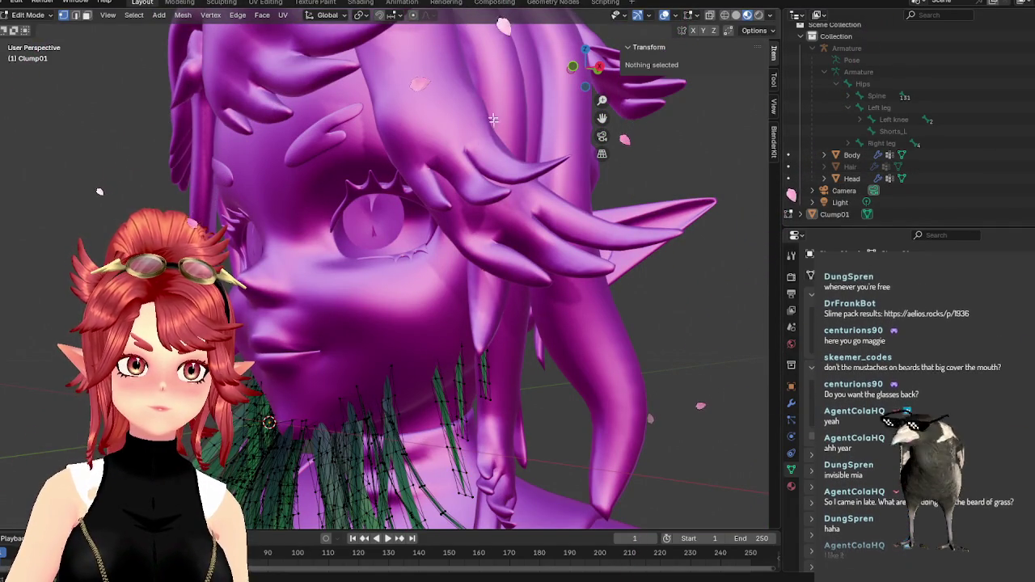
Return to Object Mode, then hide and unhide the Head object from the outliner.
key(Tab)
click(851, 154)
click(824, 155)
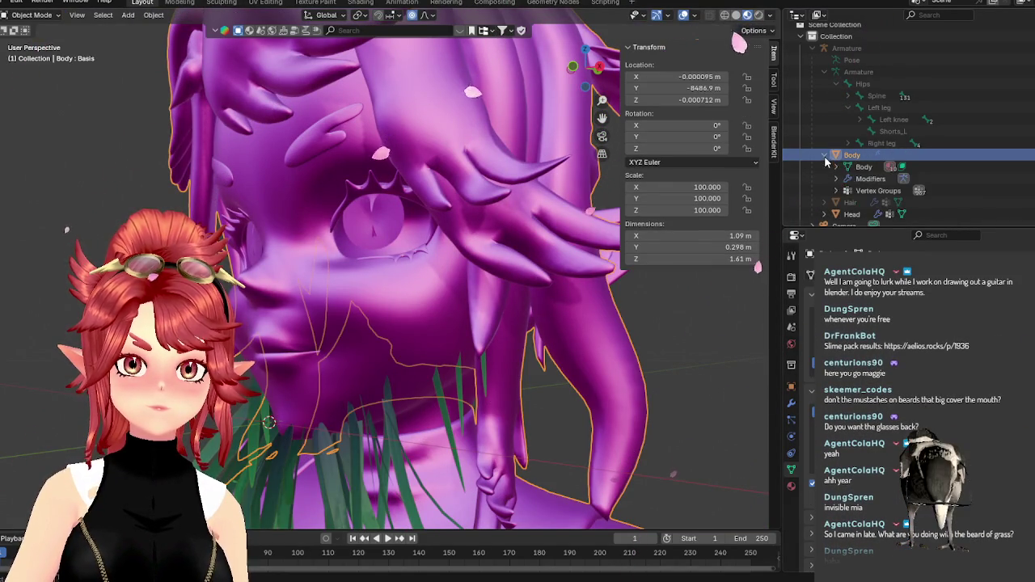
click(824, 155)
key(h)
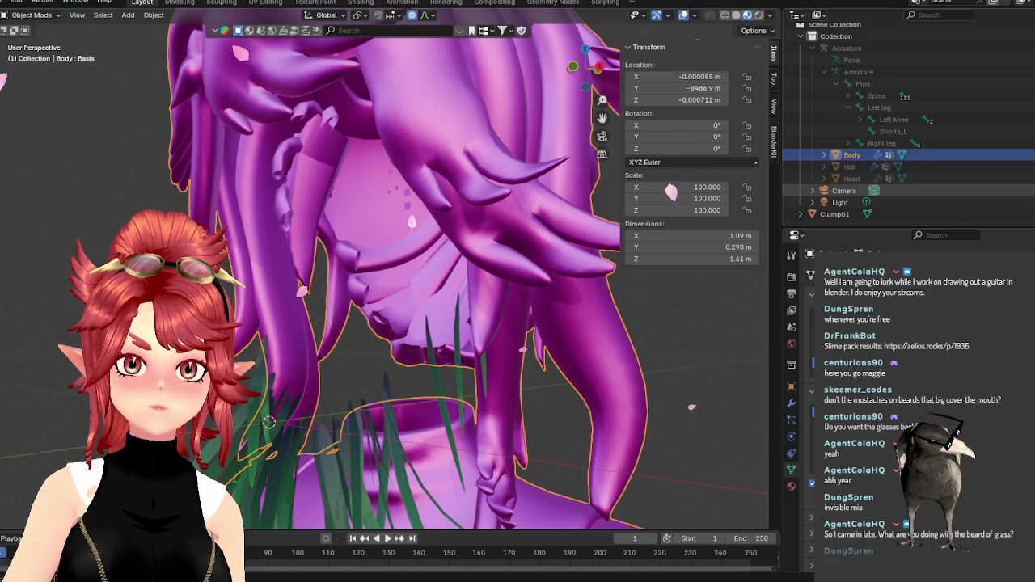
key(alt+h)
click(824, 155)
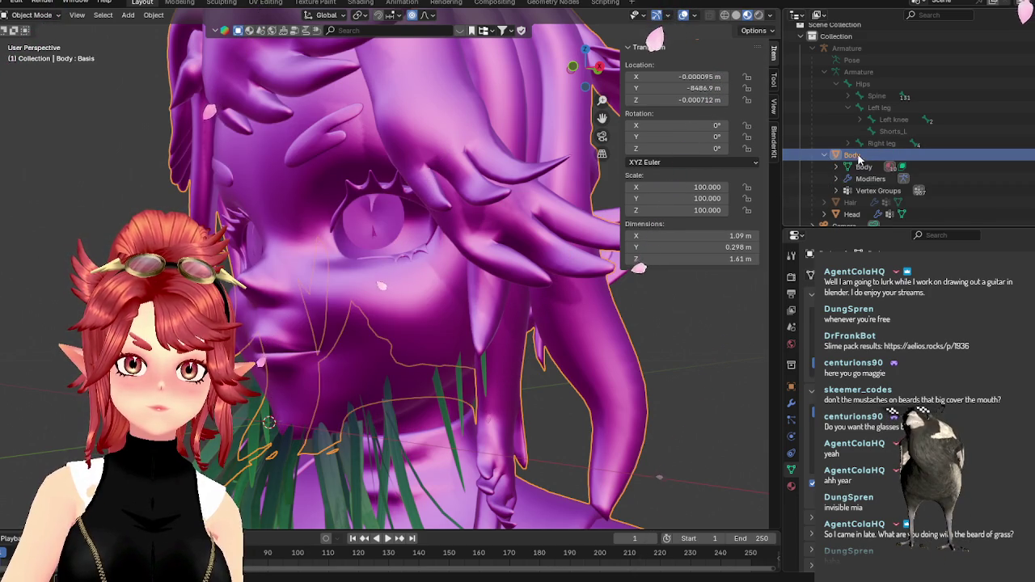
Briefly enter and leave Body Edit Mode, then view the head straight from the front.
key(Tab)
scroll(554, 263, down, 3)
scroll(554, 263, down, 3)
scroll(554, 263, down, 5)
key(Tab)
scroll(462, 194, up, 3)
scroll(462, 194, up, 3)
scroll(433, 223, up, 3)
mouse_move(432, 223)
middle_down()
mouse_move(372, 236)
mouse_move(635, 259)
mouse_move(568, 250)
mouse_move(526, 270)
middle_up()
scroll(373, 236, up, 3)
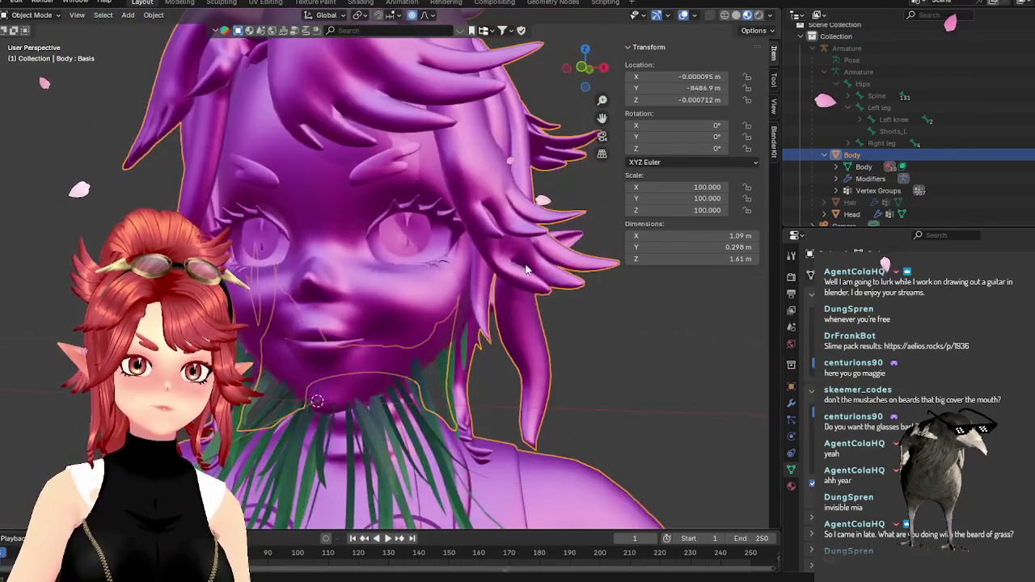
key(KP_1)
scroll(563, 342, down, 3)
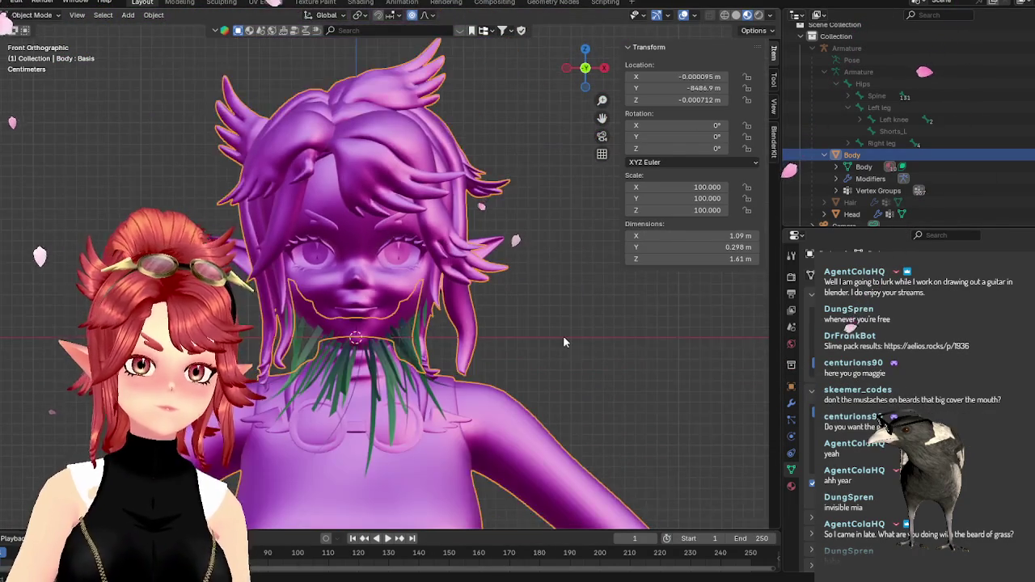
Deselect the Body and unhide the Hair object with Alt+H over the grass beard.
click(563, 342)
scroll(563, 342, up, 2)
key(alt+h)
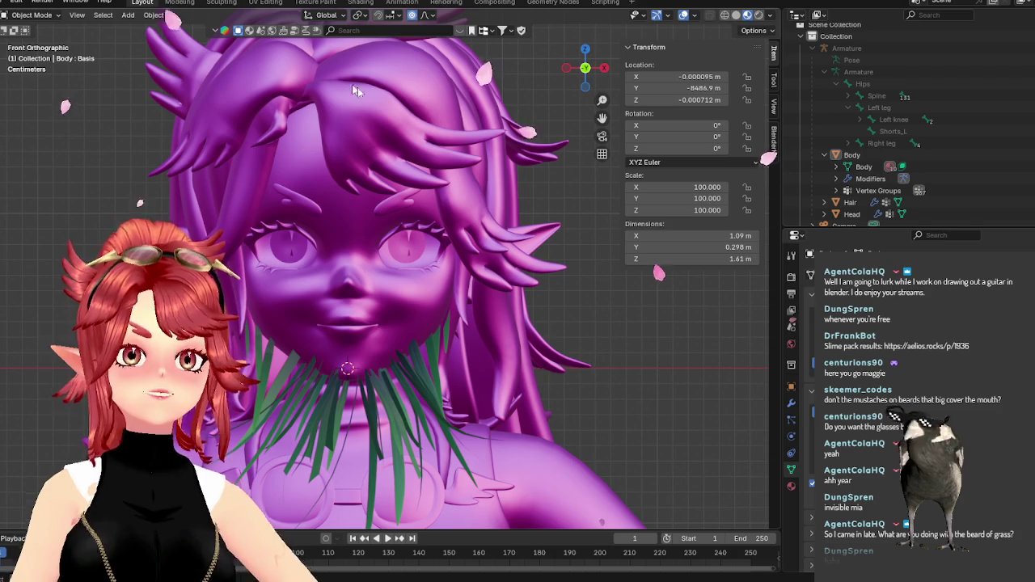
key(alt+Tab)
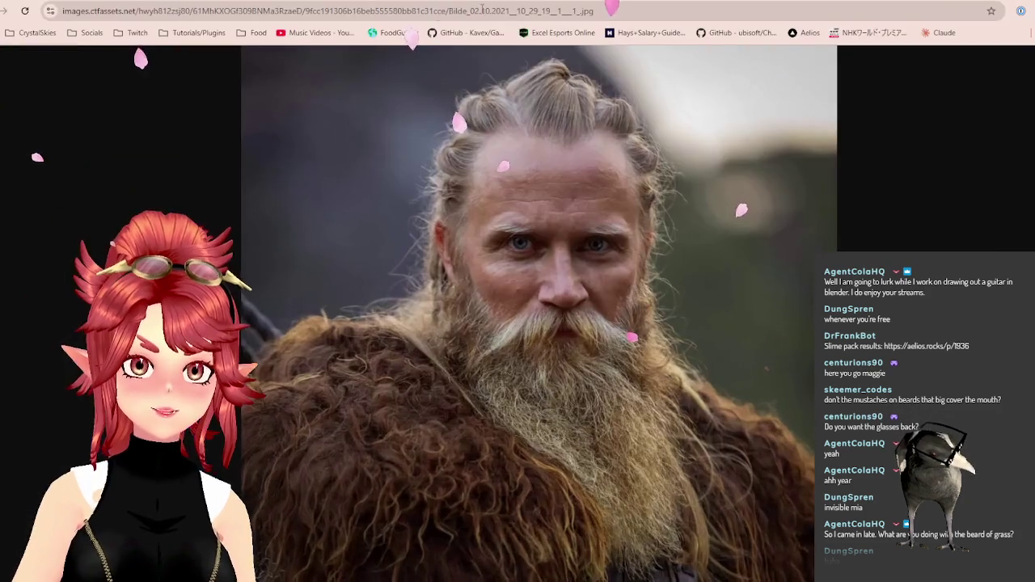
Start the FoodGuessr Daily game and read round 1's rice-and-meat dish clues.
key(ctrl+t)
click(393, 34)
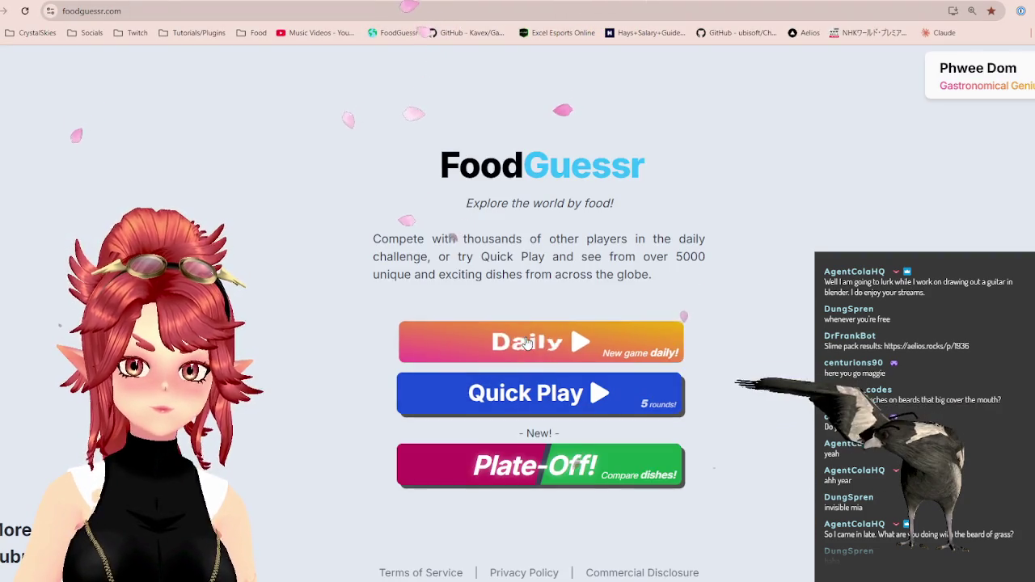
click(524, 341)
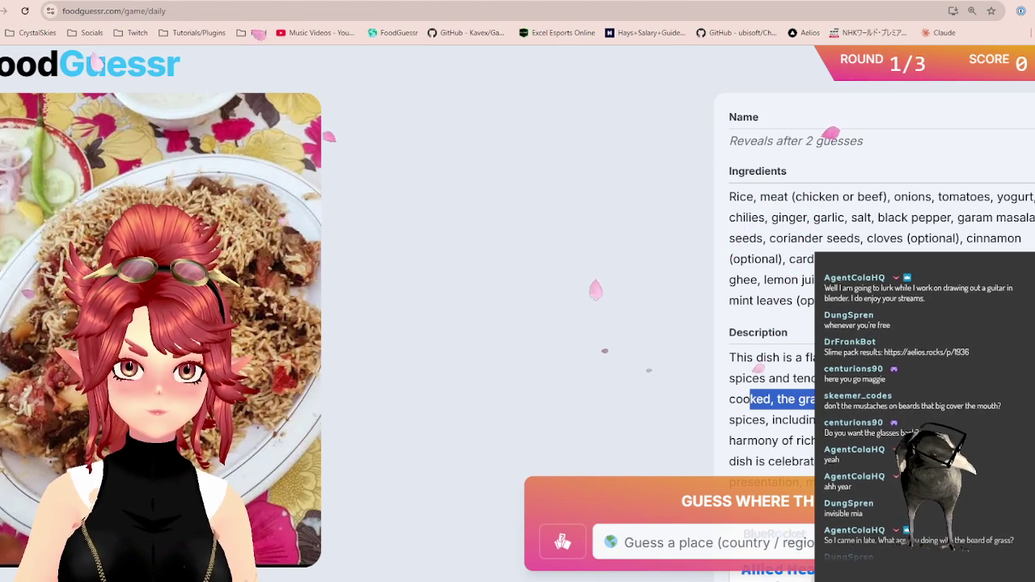
drag(752, 400, 760, 421)
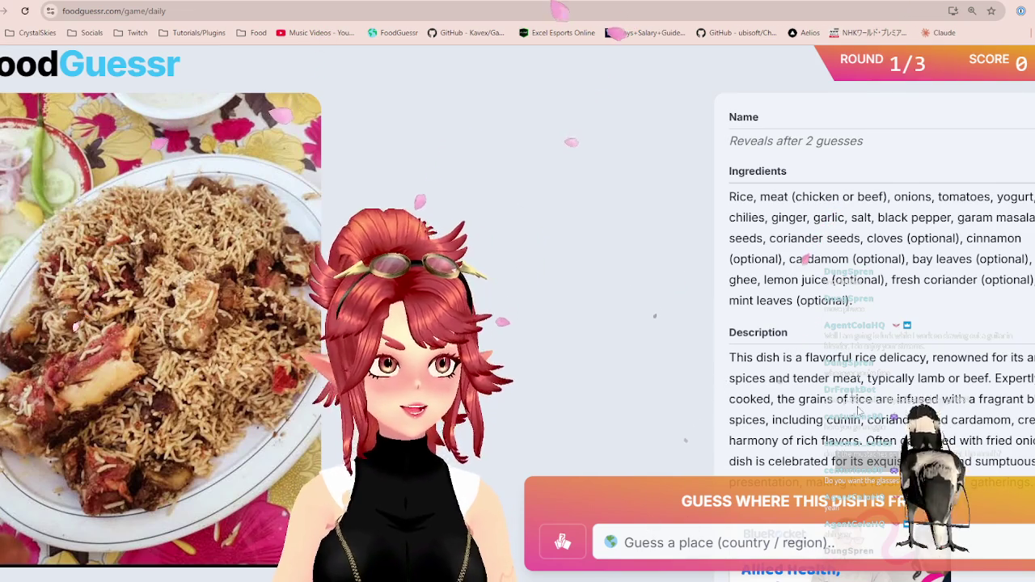
scroll(765, 409, down, 1)
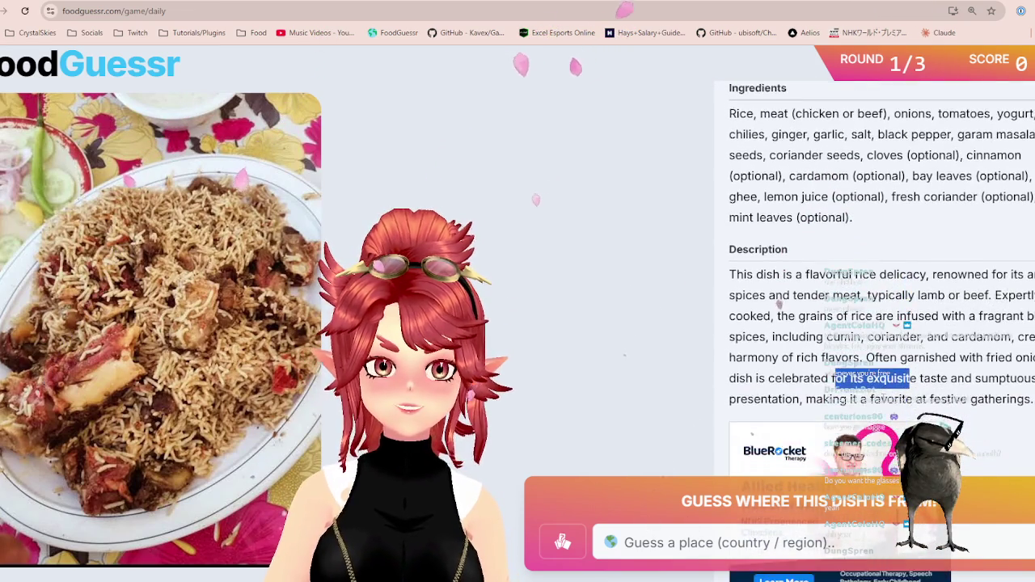
scroll(772, 316, up, 1)
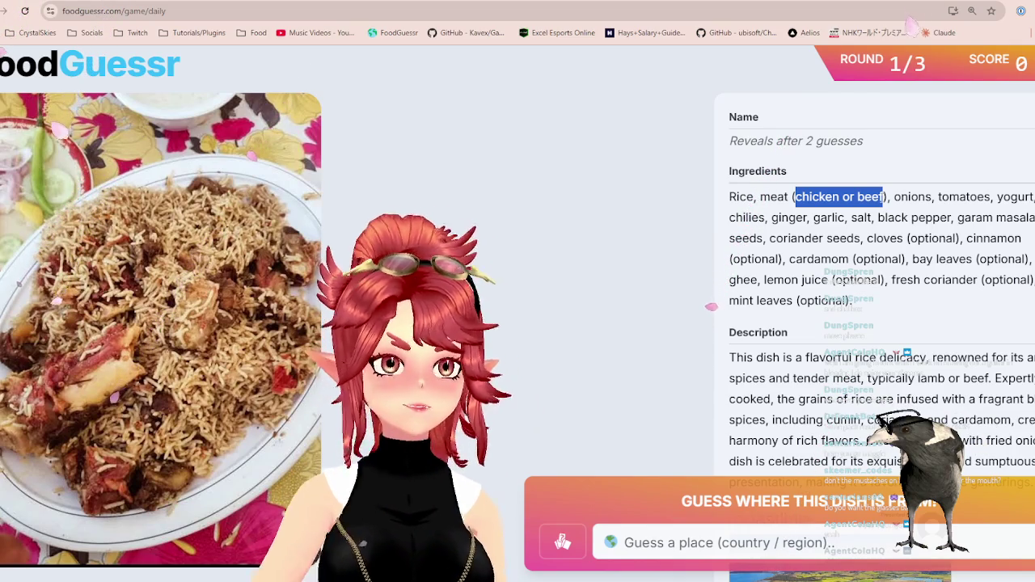
key(ctrl+t)
text(google.com/maps?authuser=0)
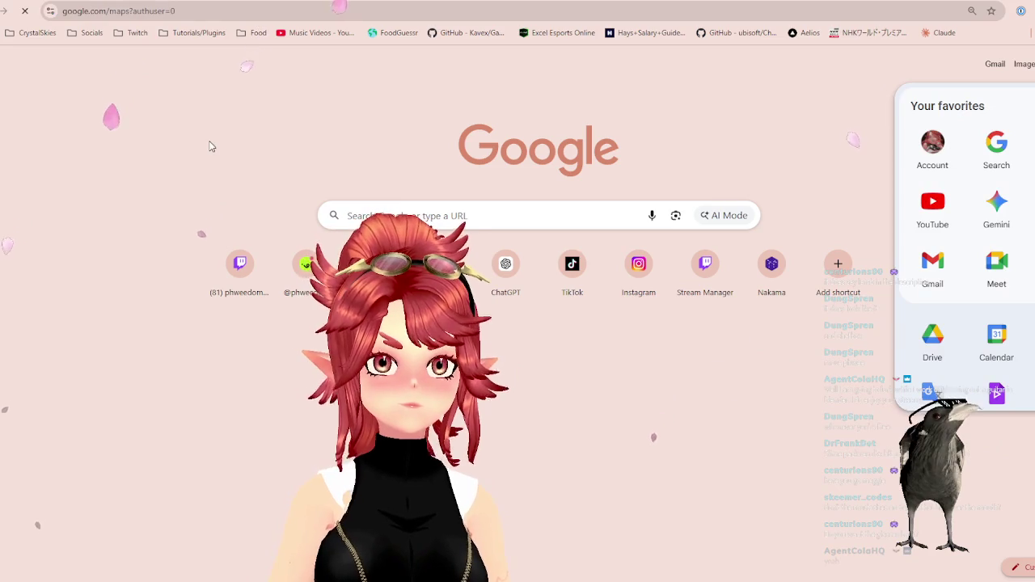
key(ctrl+w)
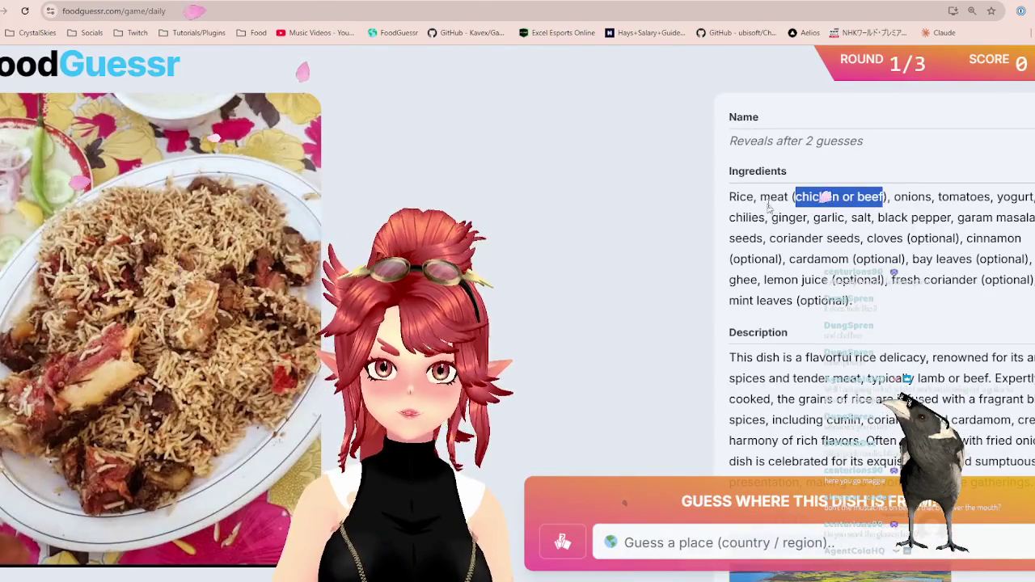
click(768, 205)
mouse_move(811, 370)
mouse_down()
mouse_move(987, 379)
mouse_move(976, 377)
mouse_up()
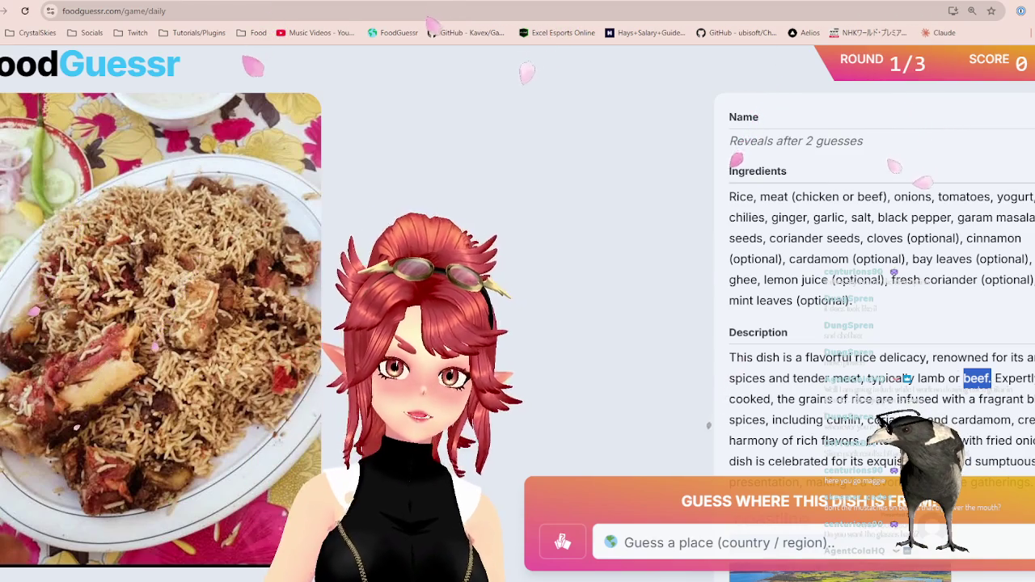
key(ctrl+Tab)
scroll(514, 301, down, 2)
scroll(514, 301, down, 2)
scroll(515, 300, down, 2)
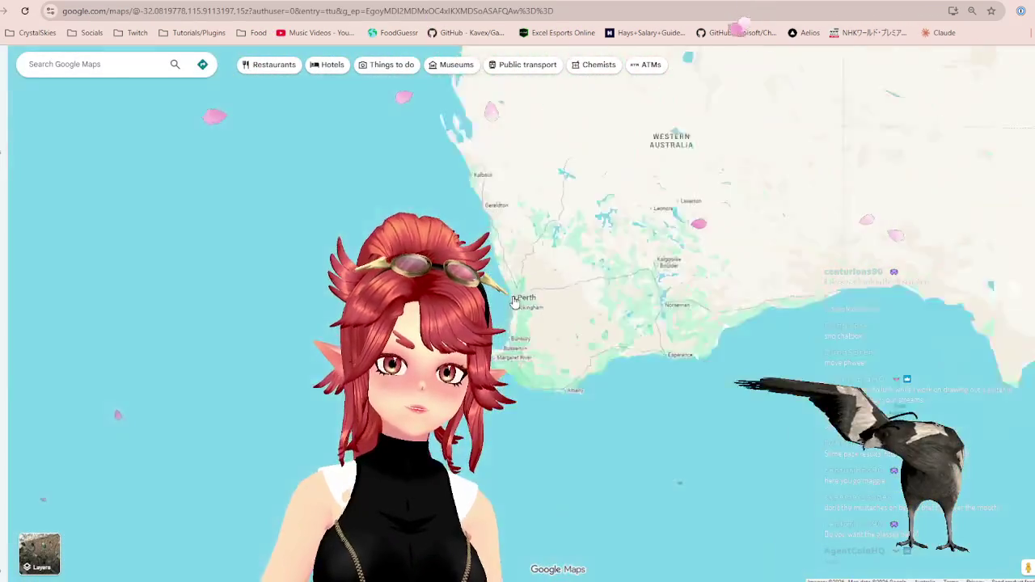
scroll(514, 300, down, 3)
drag(514, 301, 548, 450)
drag(517, 243, 709, 450)
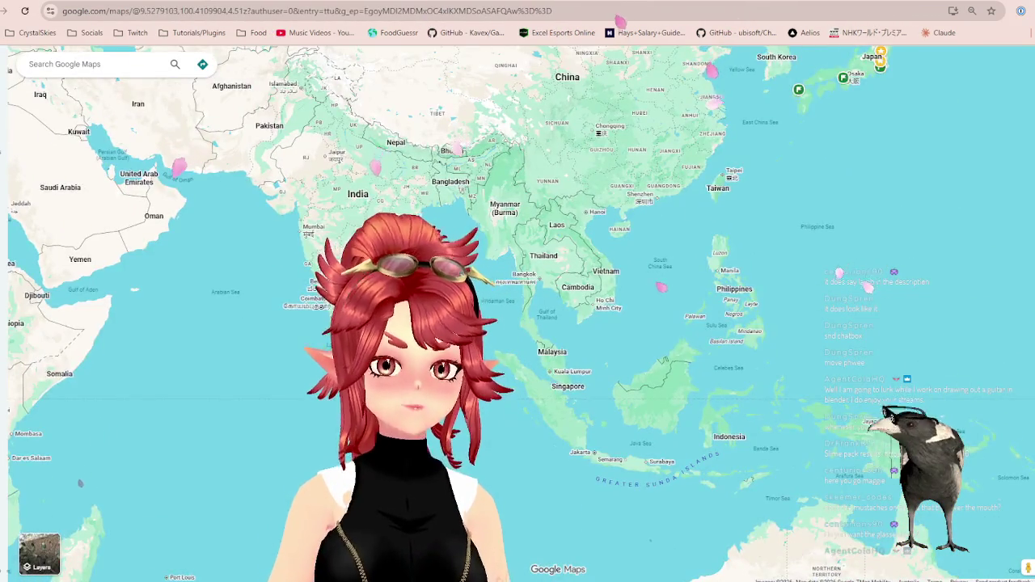
scroll(241, 87, up, 2)
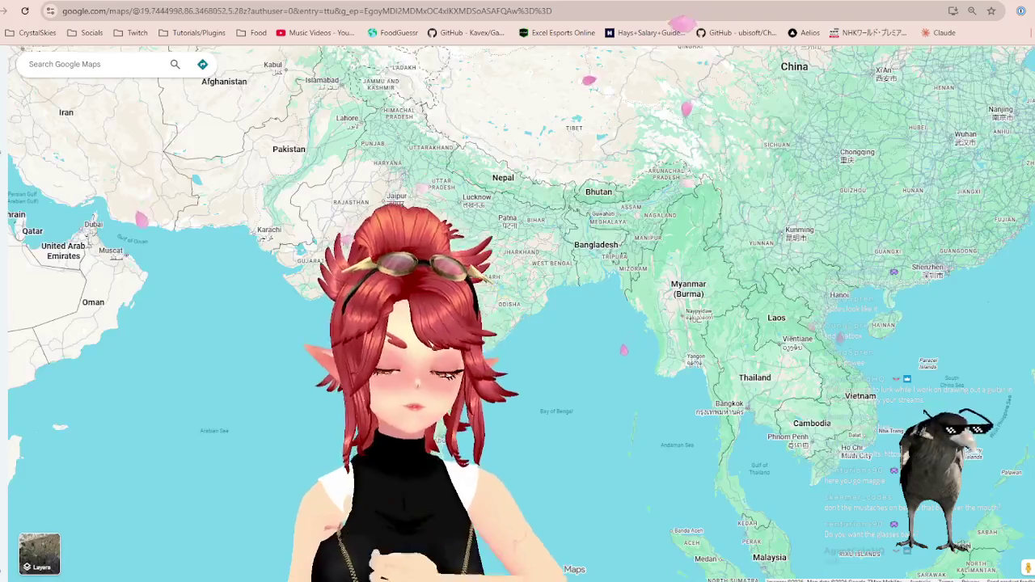
scroll(431, 259, up, 1)
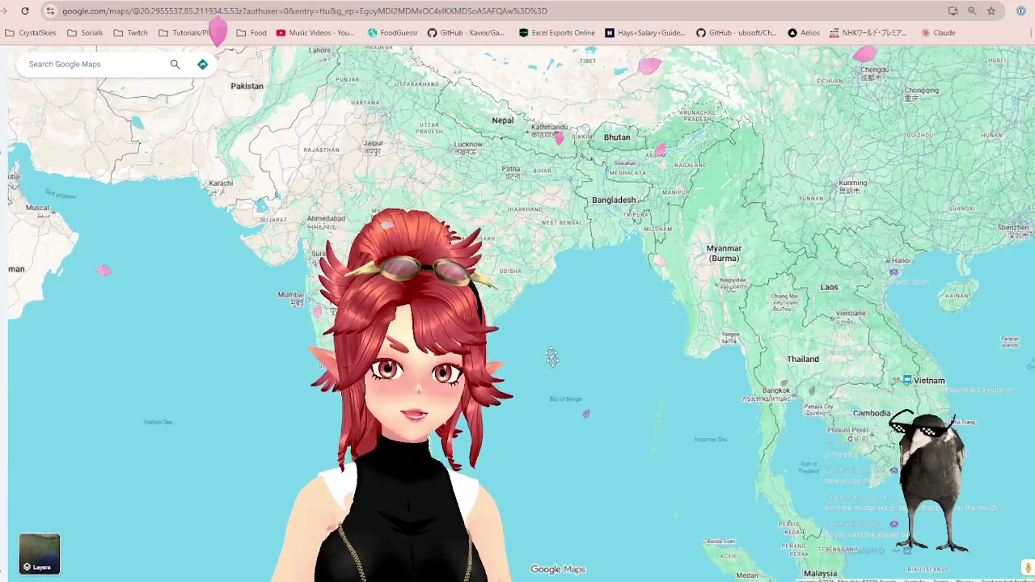
drag(443, 183, 597, 380)
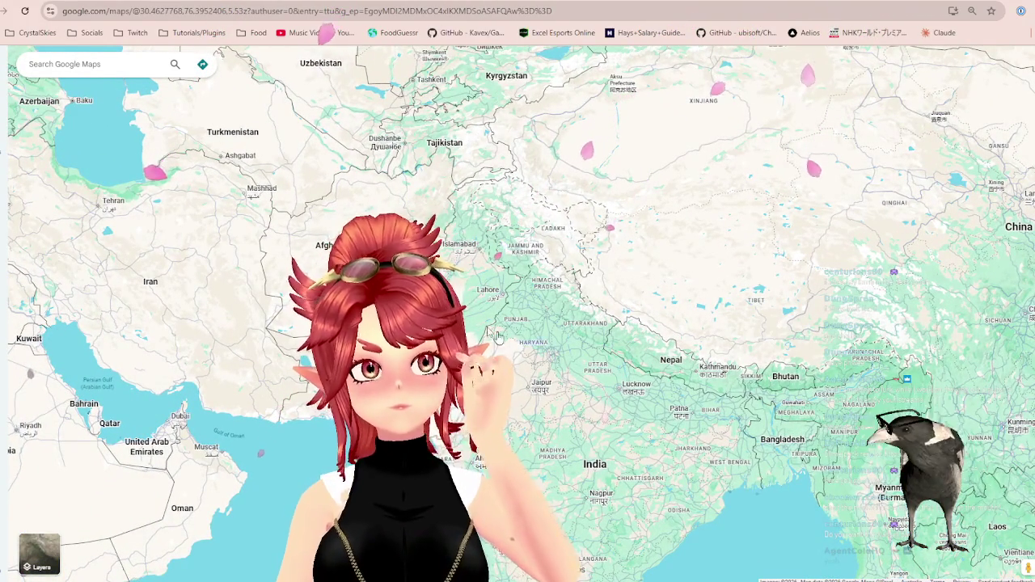
scroll(512, 294, up, 1)
drag(512, 294, 593, 334)
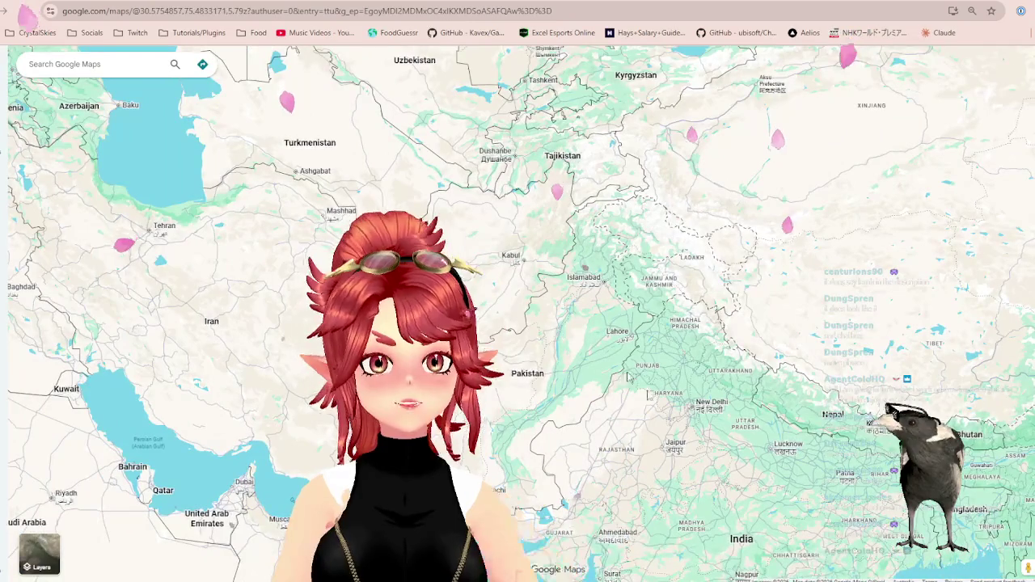
mouse_move(809, 503)
mouse_down()
mouse_move(566, 297)
mouse_move(646, 402)
mouse_move(715, 404)
mouse_up()
mouse_move(463, 136)
mouse_down()
mouse_move(455, 208)
mouse_move(394, 196)
mouse_move(393, 230)
mouse_move(591, 332)
mouse_move(317, 184)
mouse_up()
mouse_move(566, 519)
mouse_down()
mouse_move(544, 184)
mouse_move(566, 256)
mouse_move(631, 255)
mouse_up()
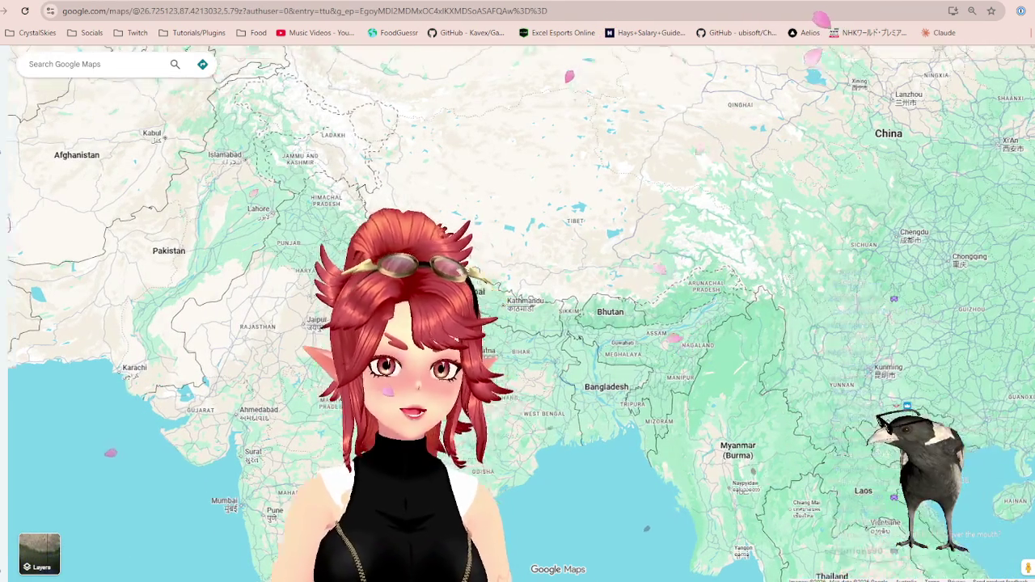
drag(290, 227, 591, 279)
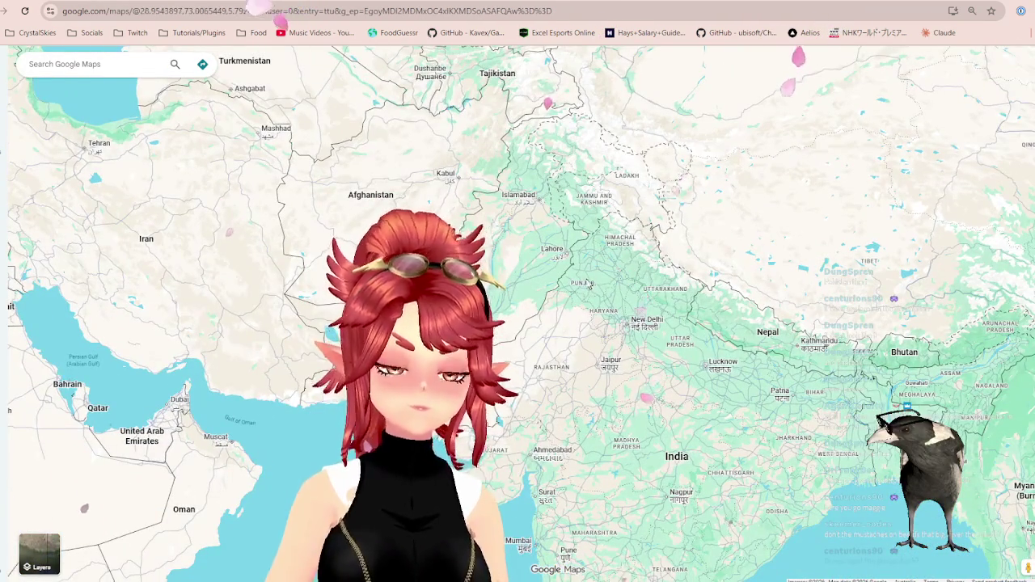
drag(728, 348, 681, 309)
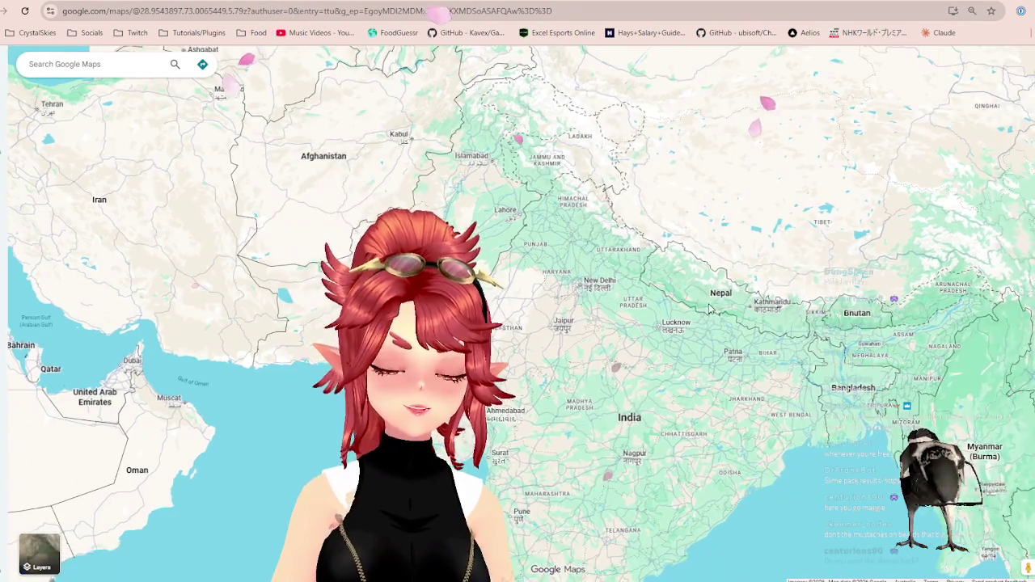
key(ctrl+Tab)
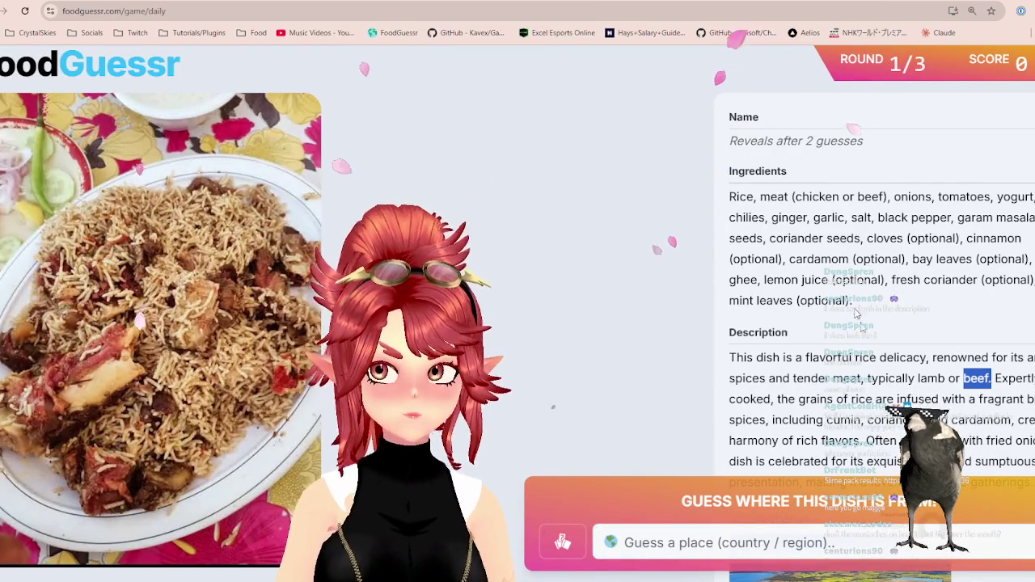
drag(886, 378, 987, 379)
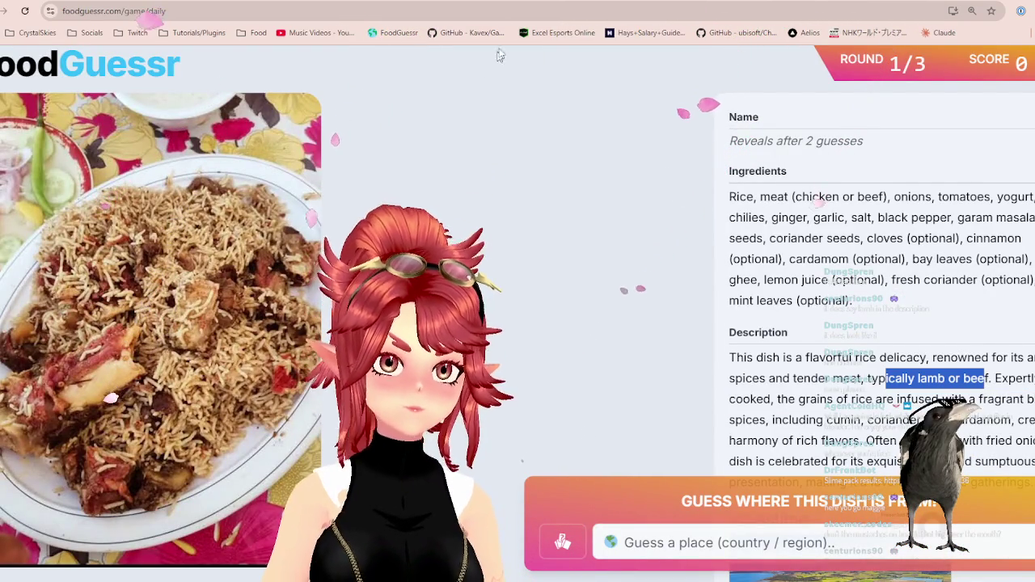
key(ctrl+Tab)
scroll(514, 273, up, 2)
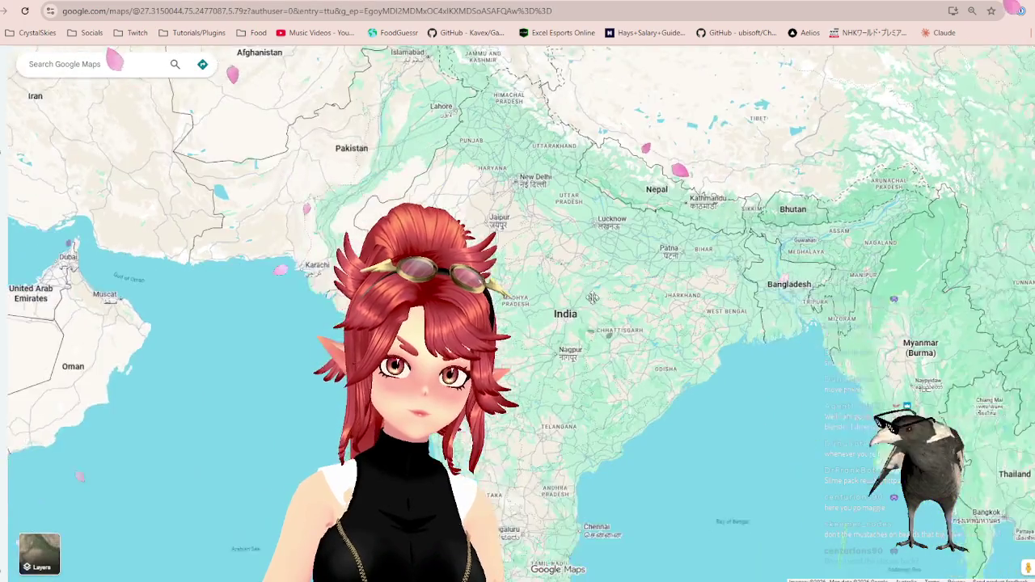
scroll(515, 273, up, 1)
mouse_move(515, 274)
mouse_down()
mouse_move(581, 356)
mouse_move(599, 261)
mouse_up()
scroll(577, 389, down, 2)
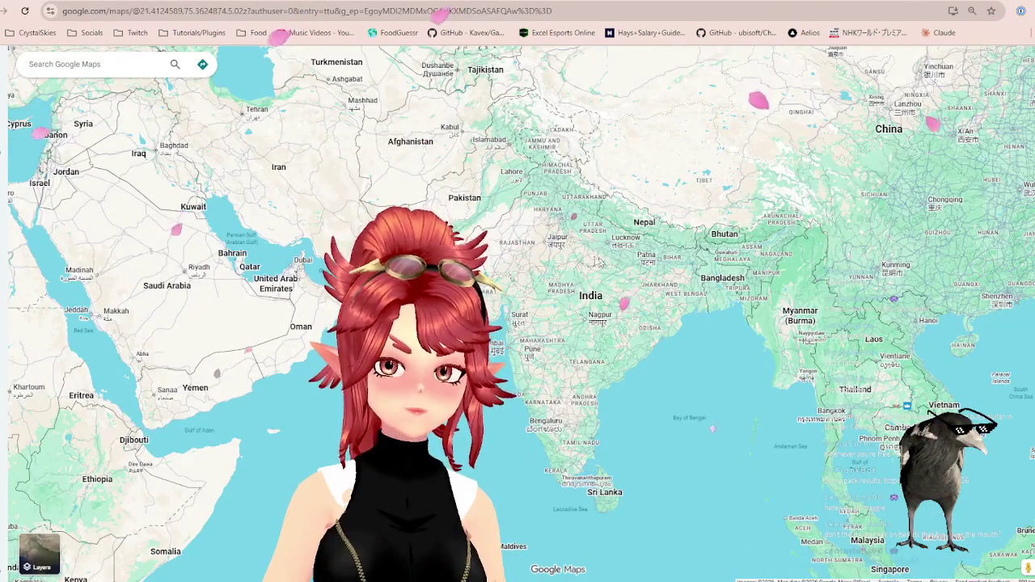
drag(518, 241, 558, 293)
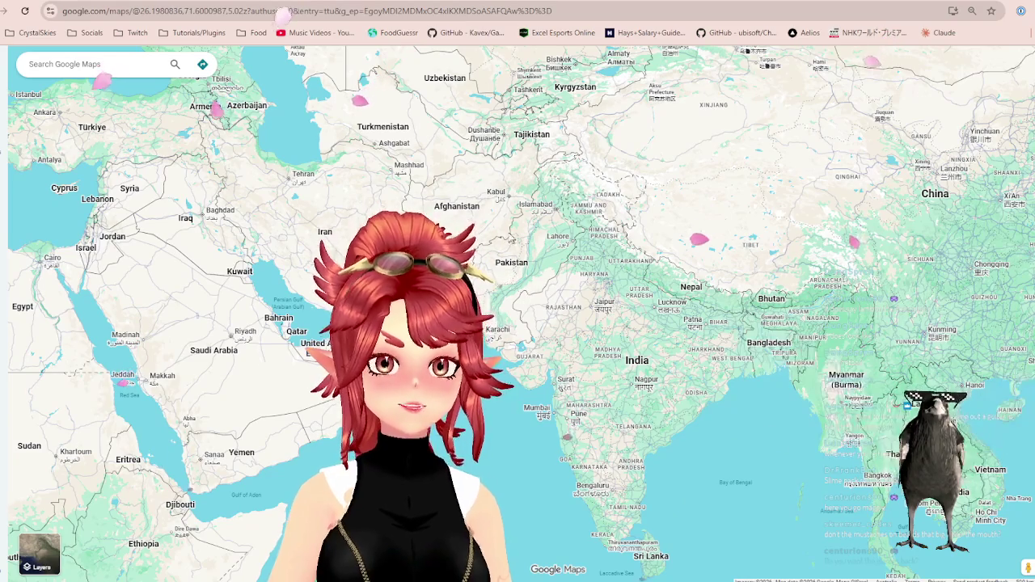
drag(645, 388, 685, 440)
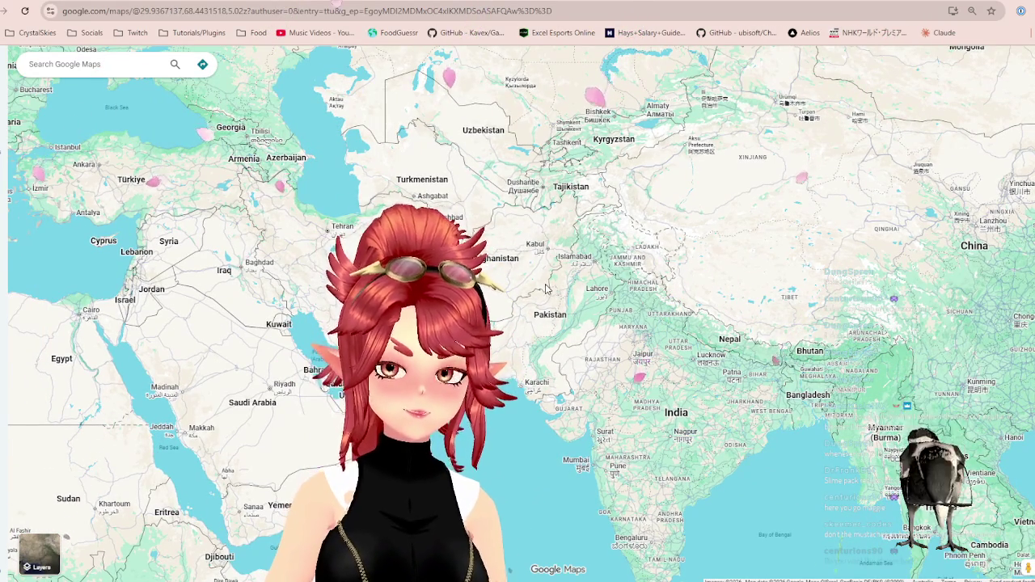
key(ctrl+Tab)
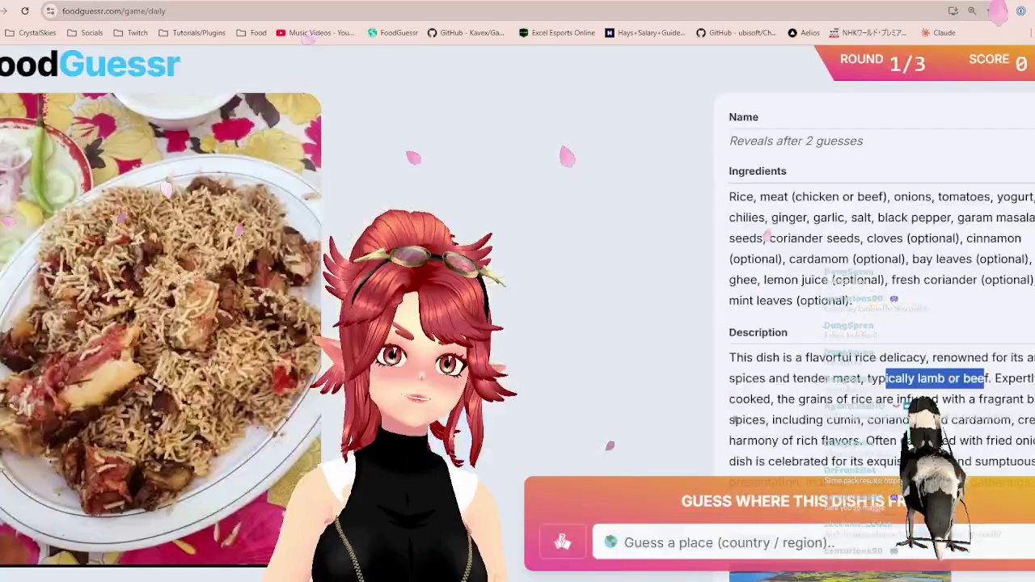
Guess Pakistan for Bannu Pulao, vote Yum, and advance to round 2 of 3.
click(845, 542)
text(paki)
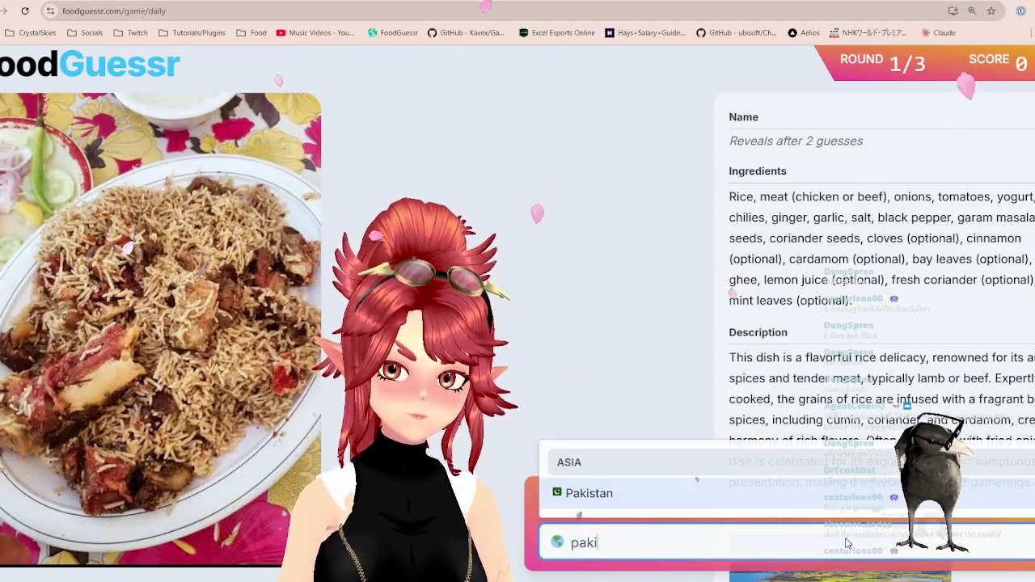
click(647, 493)
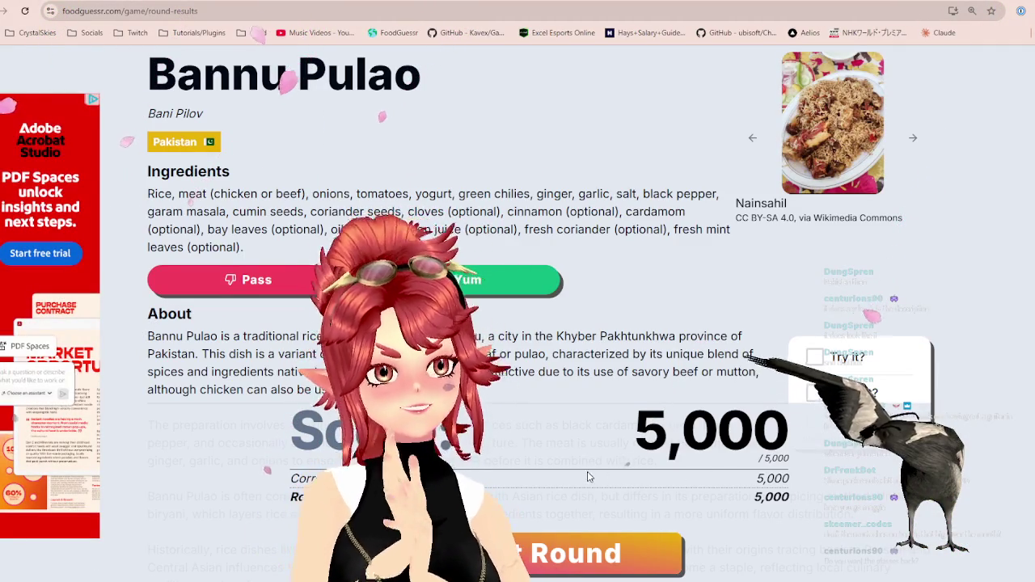
click(538, 280)
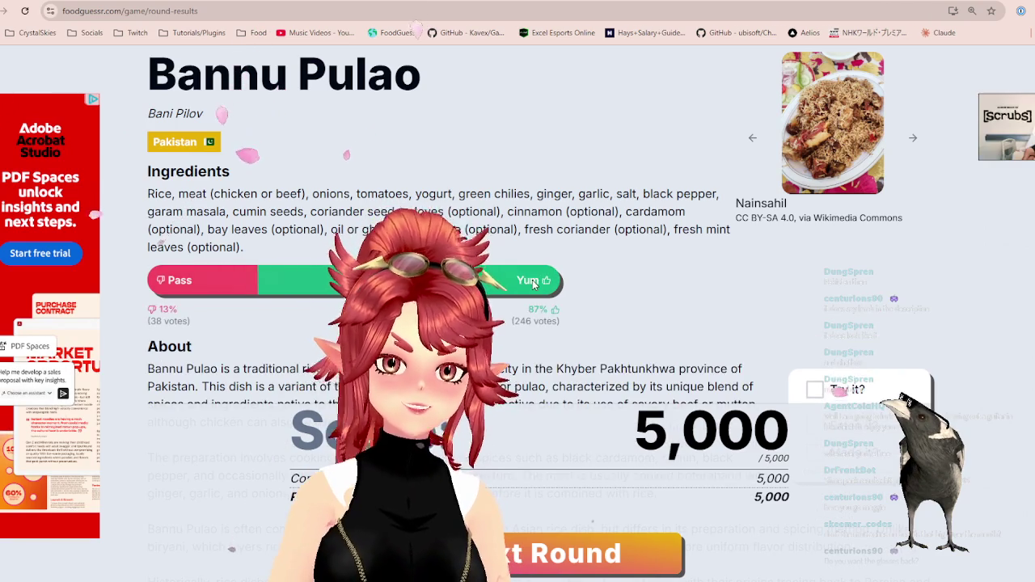
scroll(544, 284, down, 1)
click(555, 572)
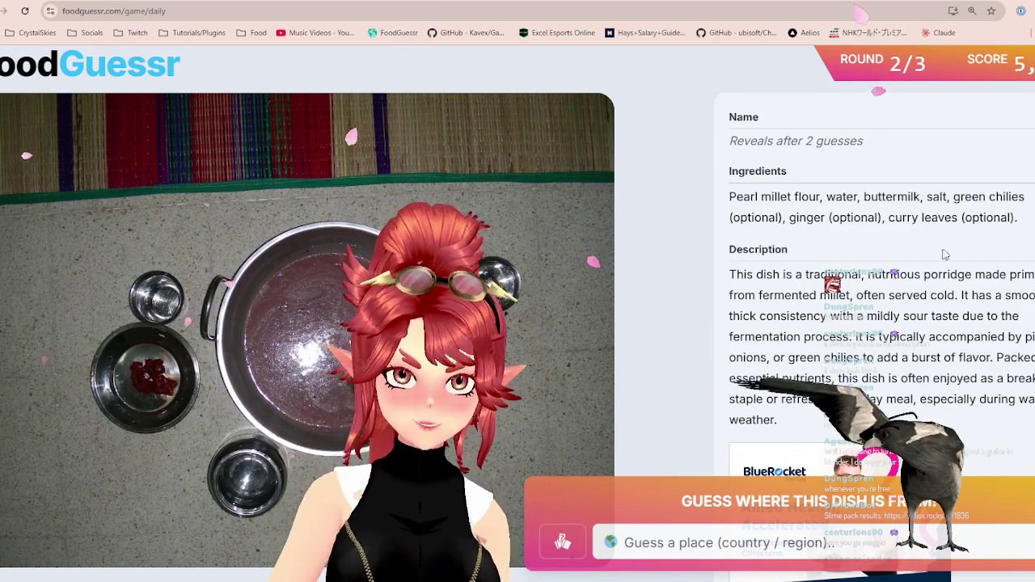
drag(898, 281, 1023, 296)
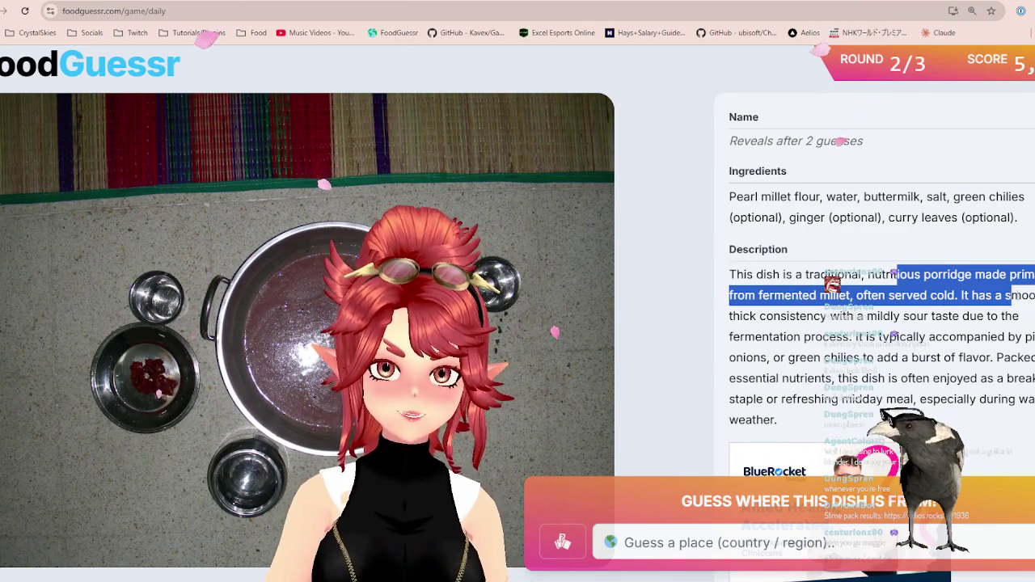
click(772, 297)
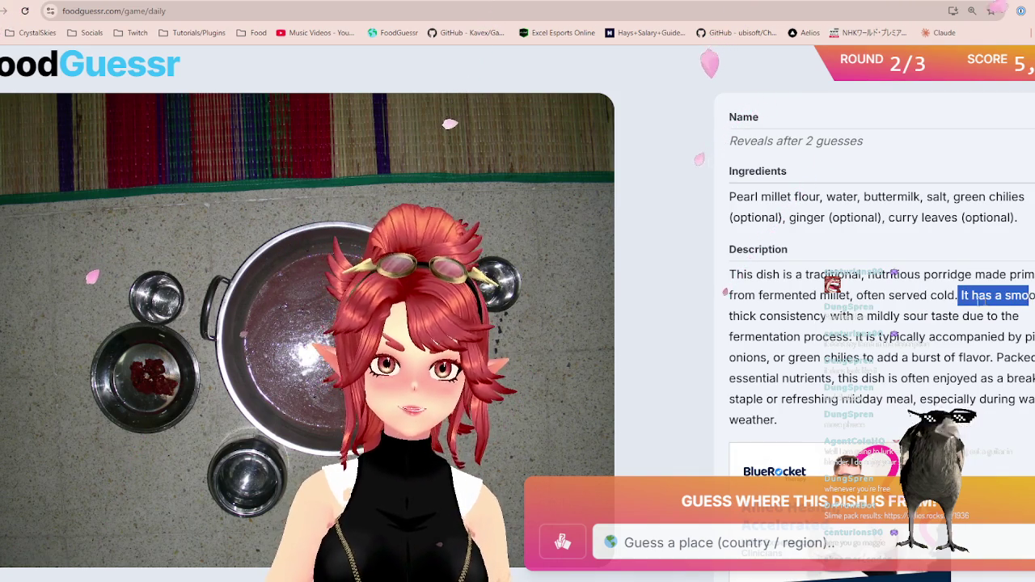
drag(840, 316, 936, 316)
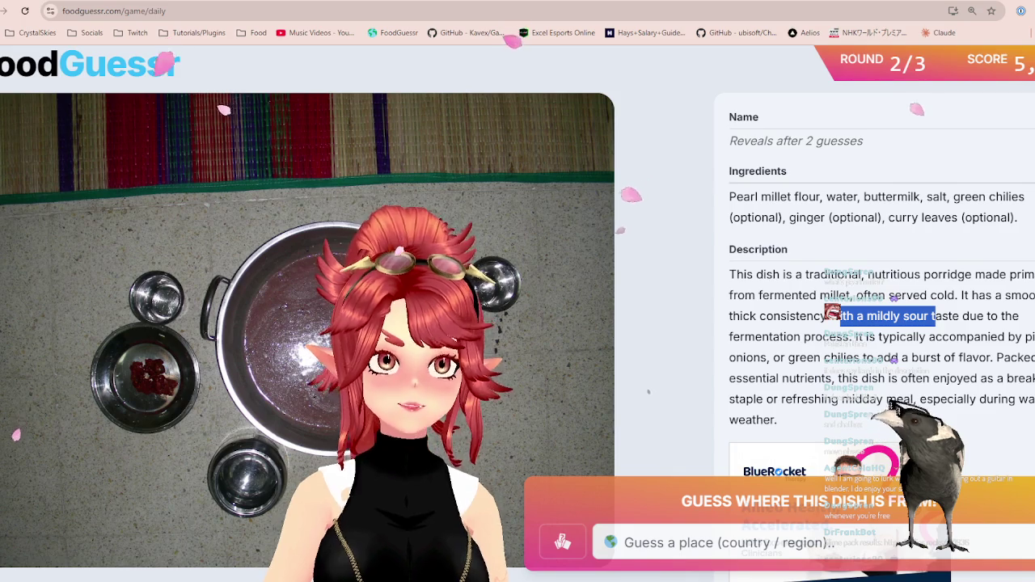
key(alt+Tab)
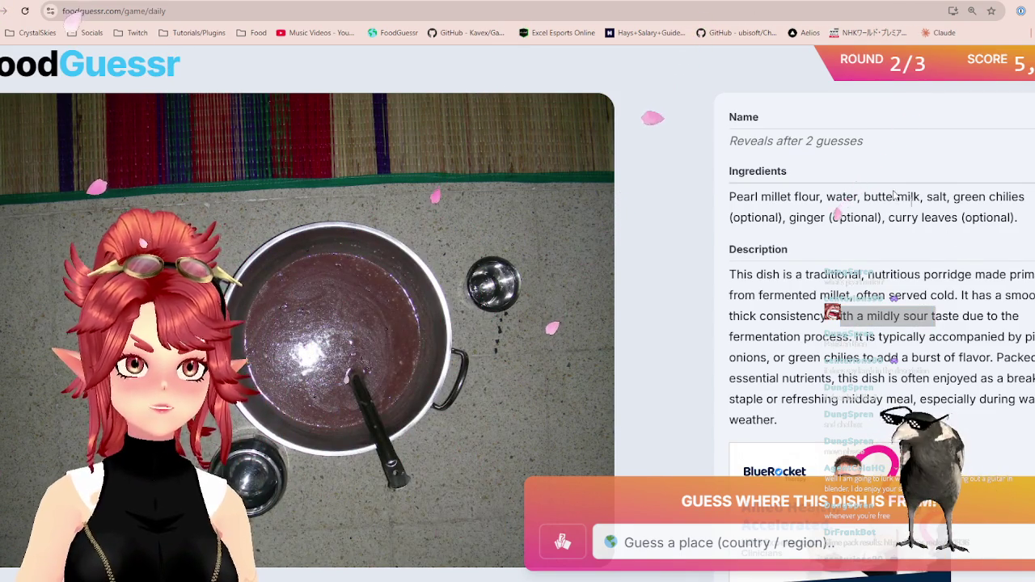
click(960, 296)
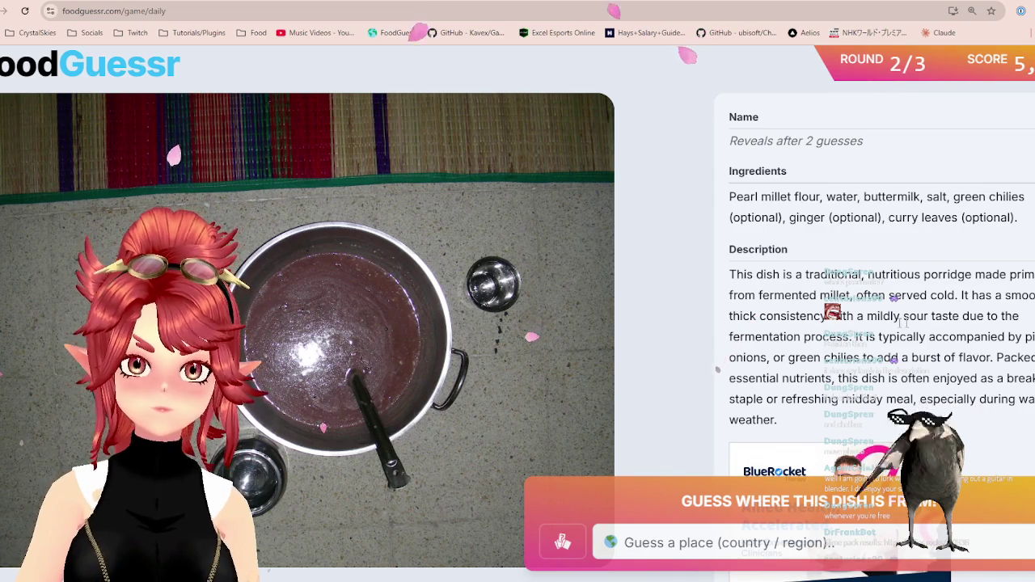
drag(855, 336, 988, 356)
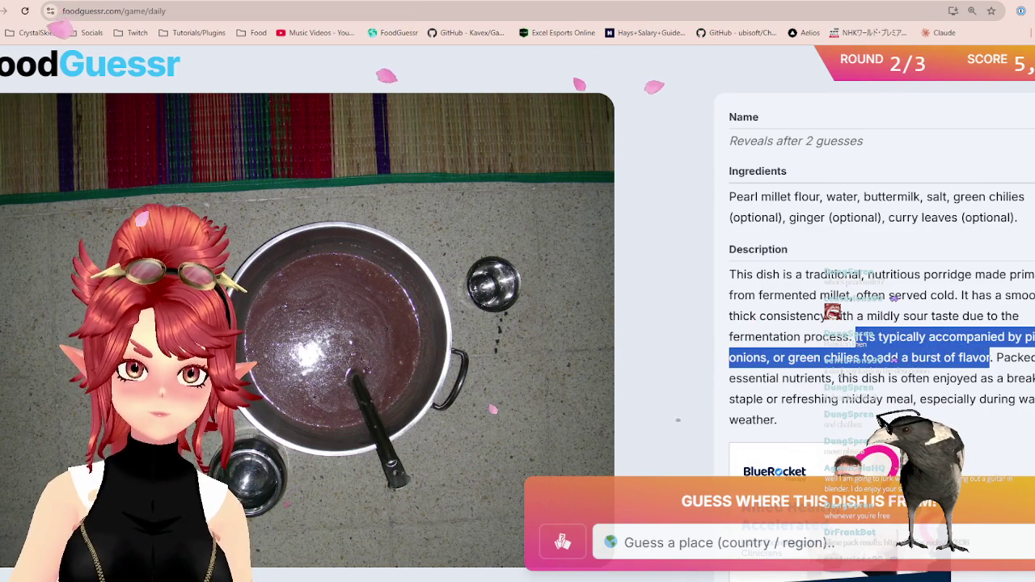
drag(796, 357, 919, 356)
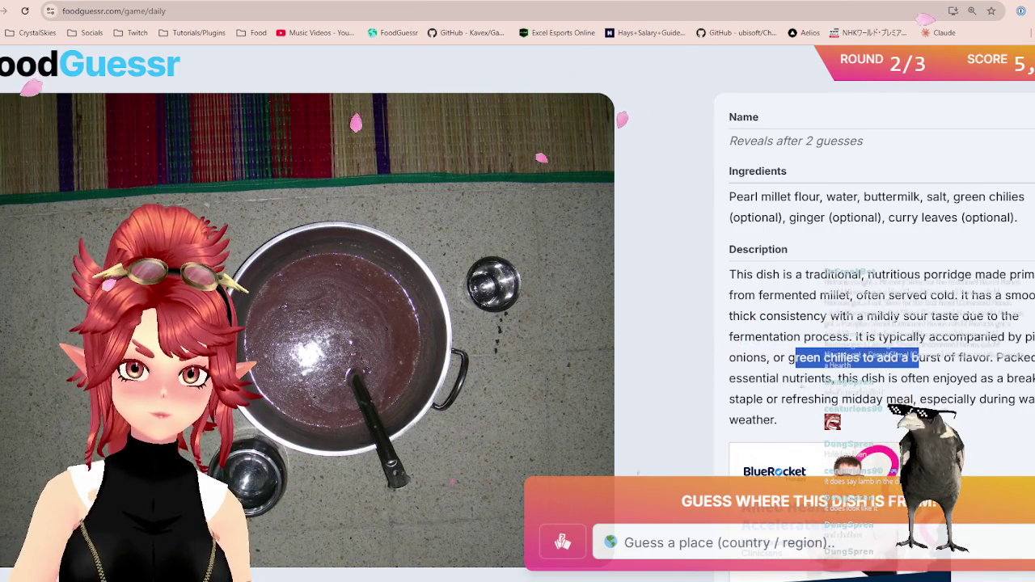
drag(801, 378, 1005, 378)
drag(809, 398, 979, 399)
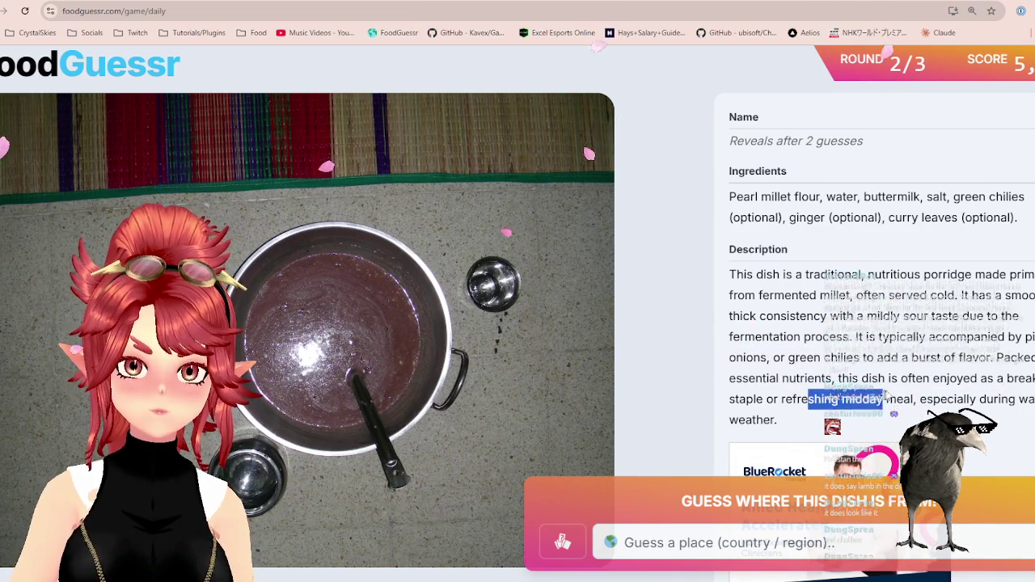
click(806, 291)
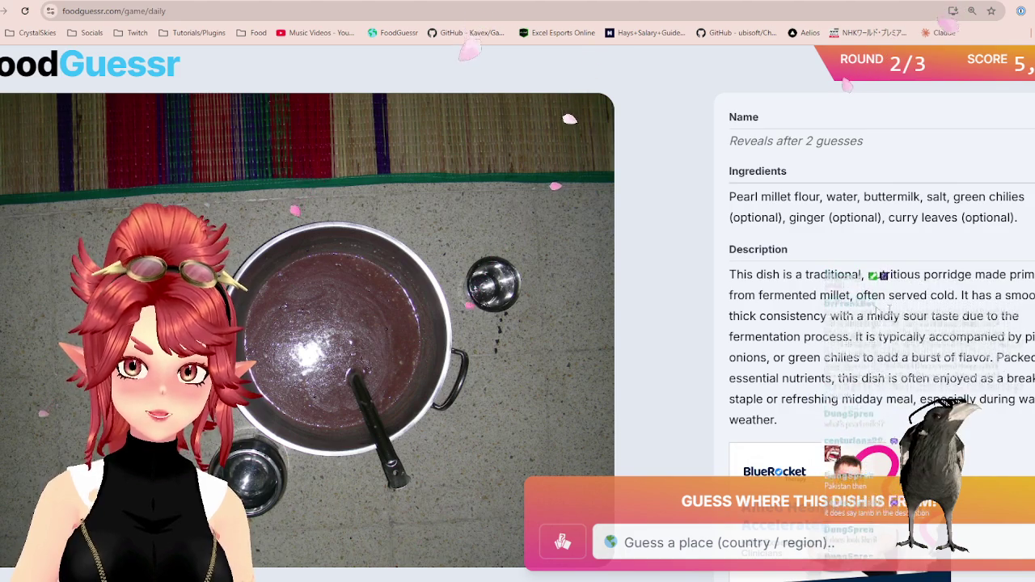
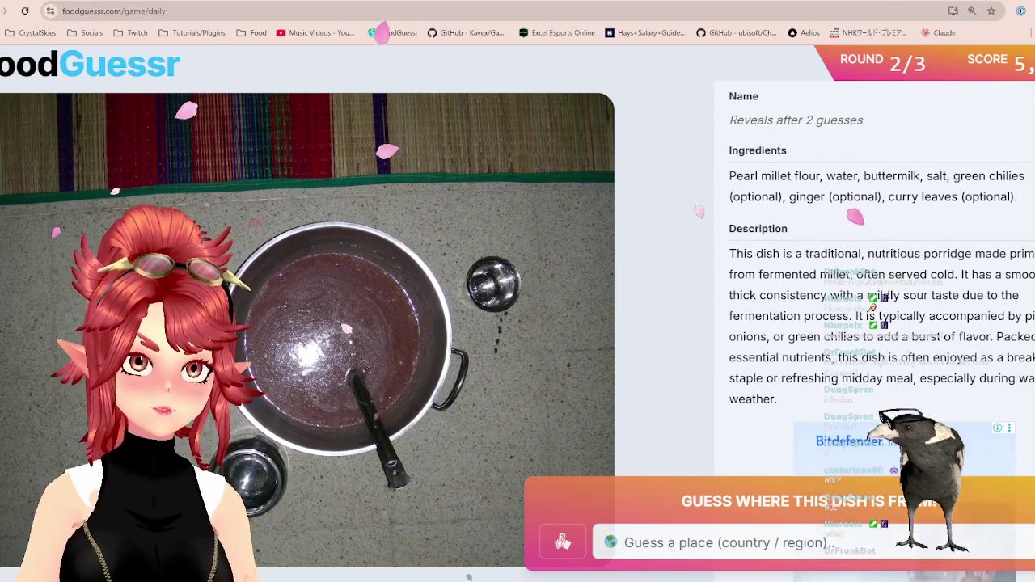
Glance at a viewer's Aelios profile and Google Maps, then bring up the Blender character model.
click(809, 32)
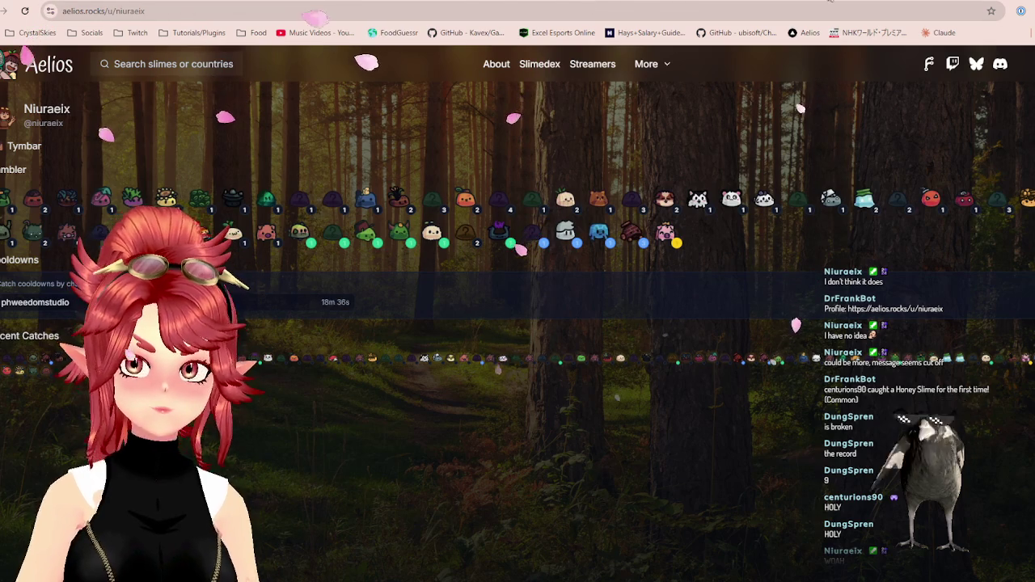
key(ctrl+Tab)
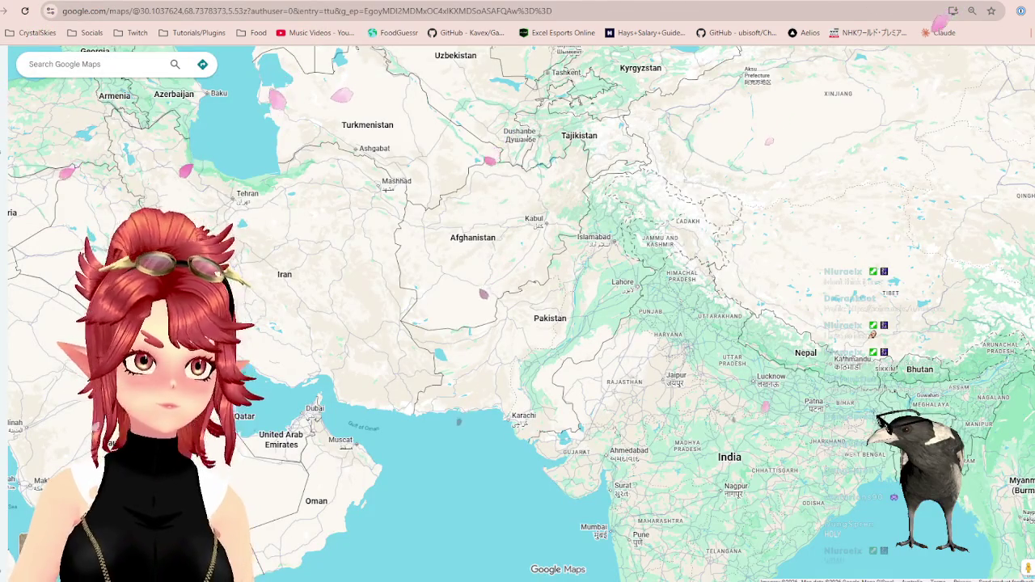
key(alt+Tab)
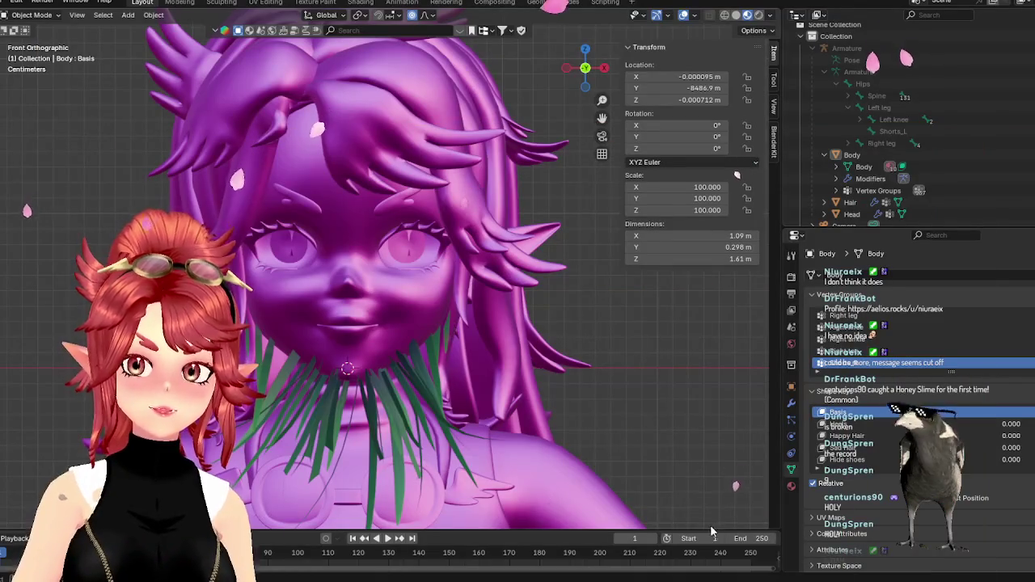
Leave Blender and bring the FoodGuessr pearl millet porridge round back on screen.
key(alt+Tab)
key(ctrl+Tab)
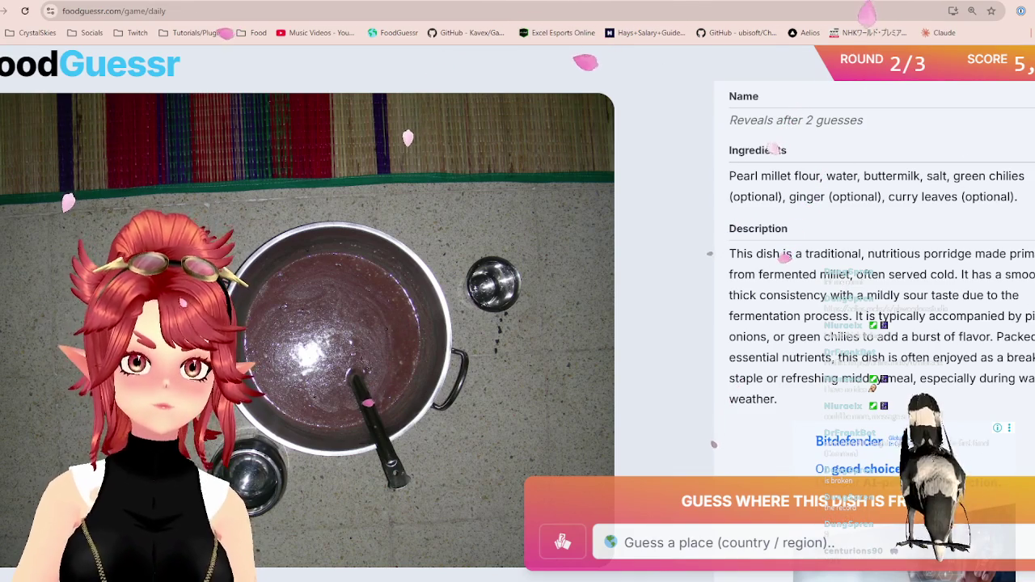
Take a quick zoomed look at Africa in Google Maps, then return to the dish.
click(614, 2)
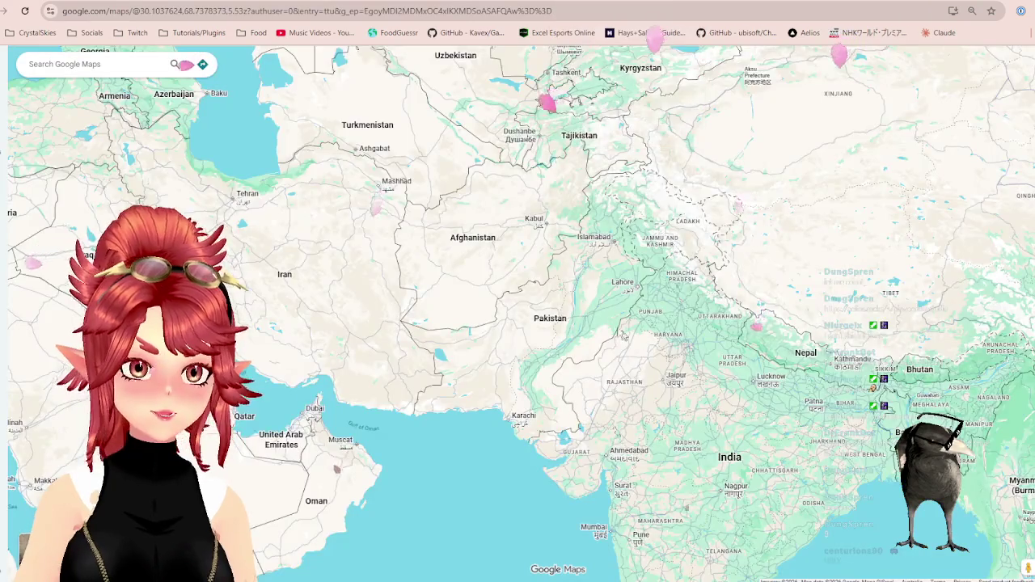
scroll(622, 336, down, 3)
mouse_move(351, 389)
mouse_down()
mouse_move(489, 319)
mouse_move(573, 350)
mouse_up()
scroll(489, 320, up, 3)
click(477, 2)
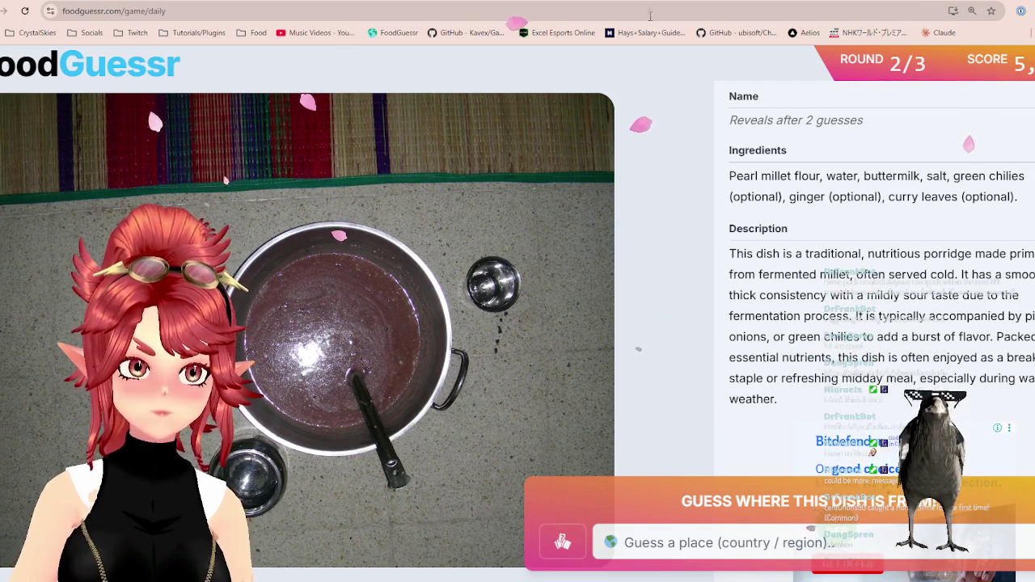
Survey Central, southern and North Africa on the map, then go back to the FoodGuessr round.
key(ctrl+Tab)
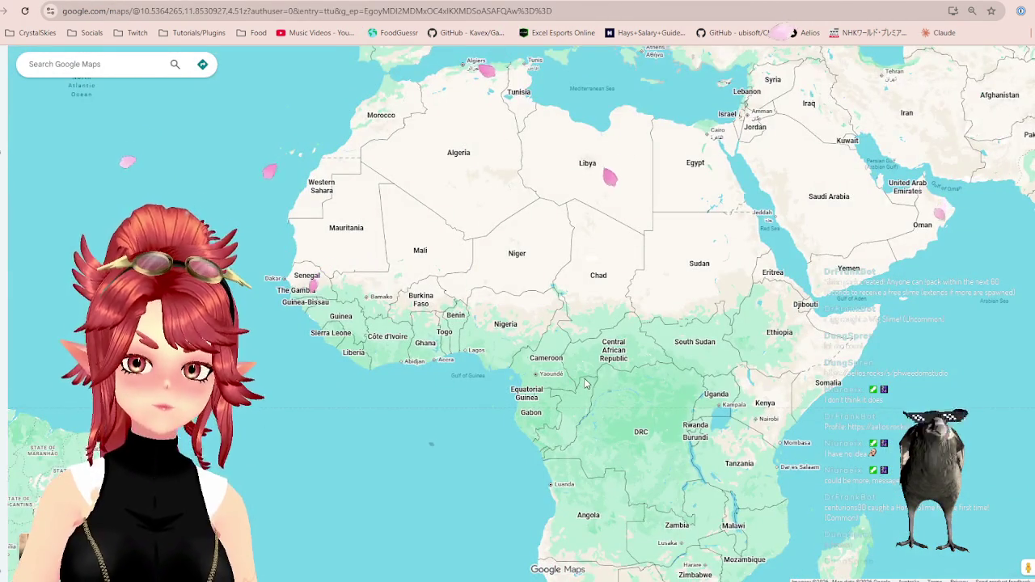
scroll(587, 383, up, 1)
mouse_move(587, 383)
mouse_down()
mouse_move(473, 402)
mouse_move(430, 293)
mouse_up()
scroll(428, 292, down, 3)
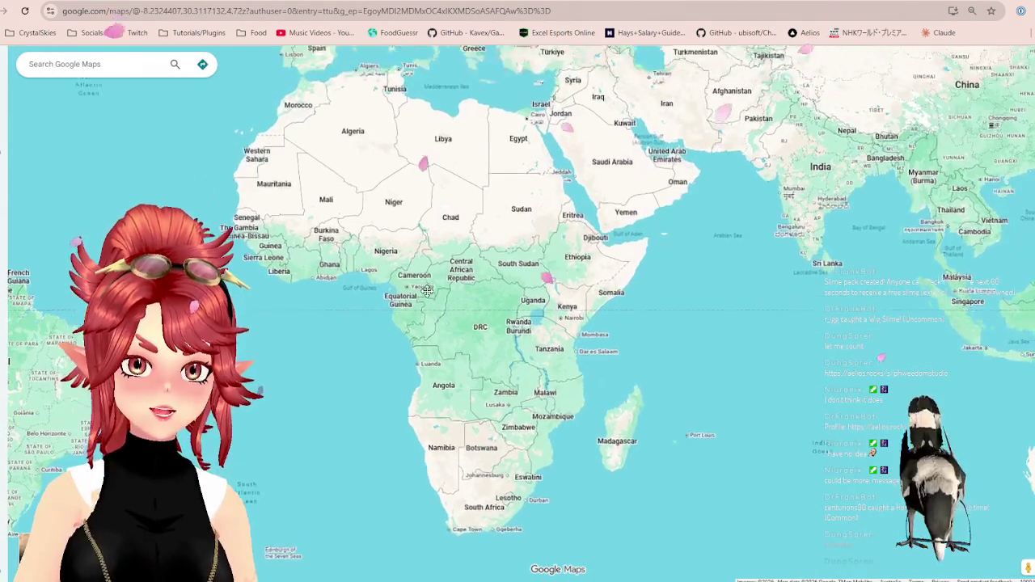
mouse_move(508, 330)
mouse_down()
mouse_move(503, 268)
mouse_move(501, 284)
mouse_up()
scroll(420, 235, up, 1)
drag(421, 235, 471, 284)
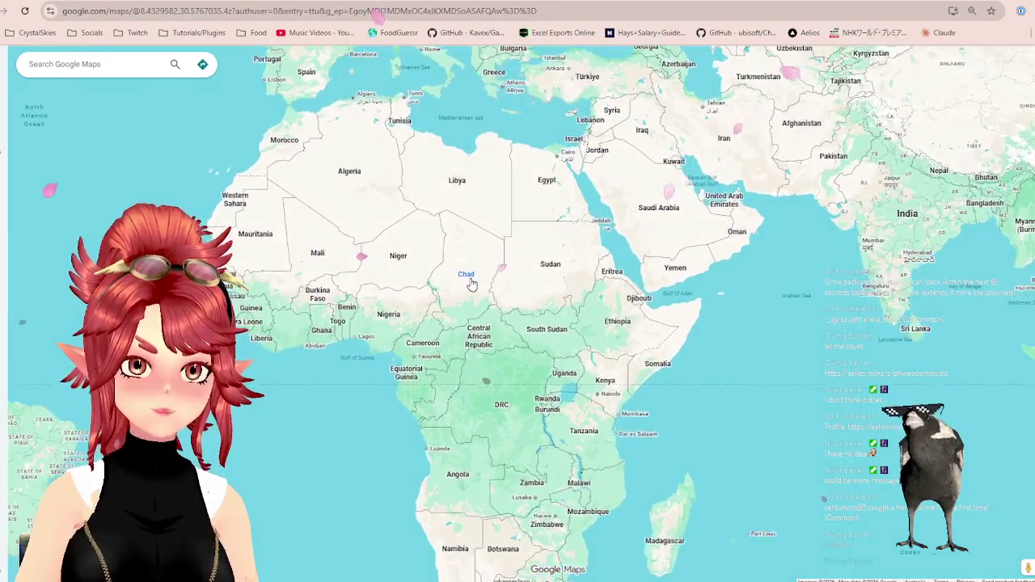
scroll(471, 284, up, 2)
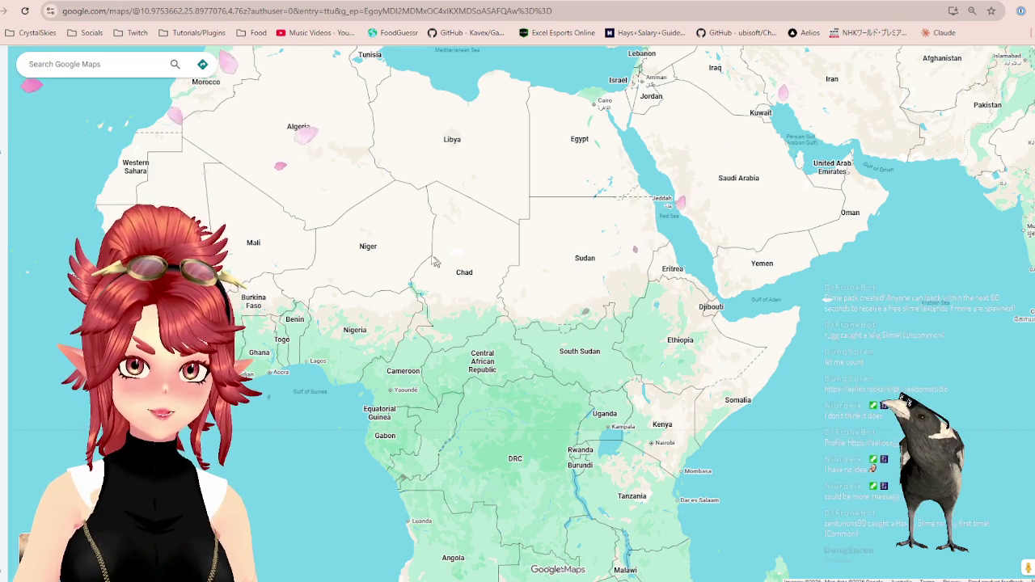
drag(414, 250, 483, 308)
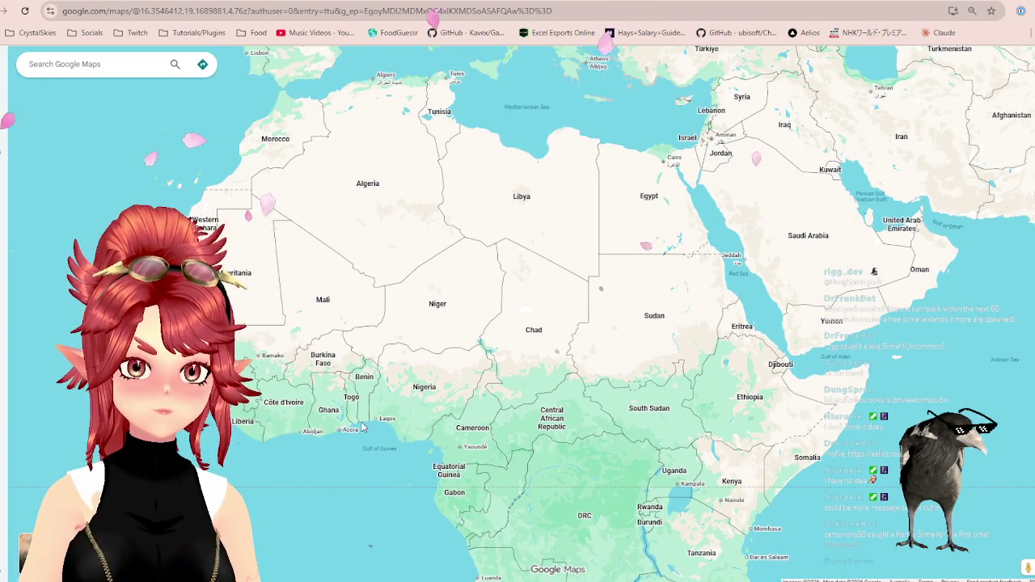
click(472, 4)
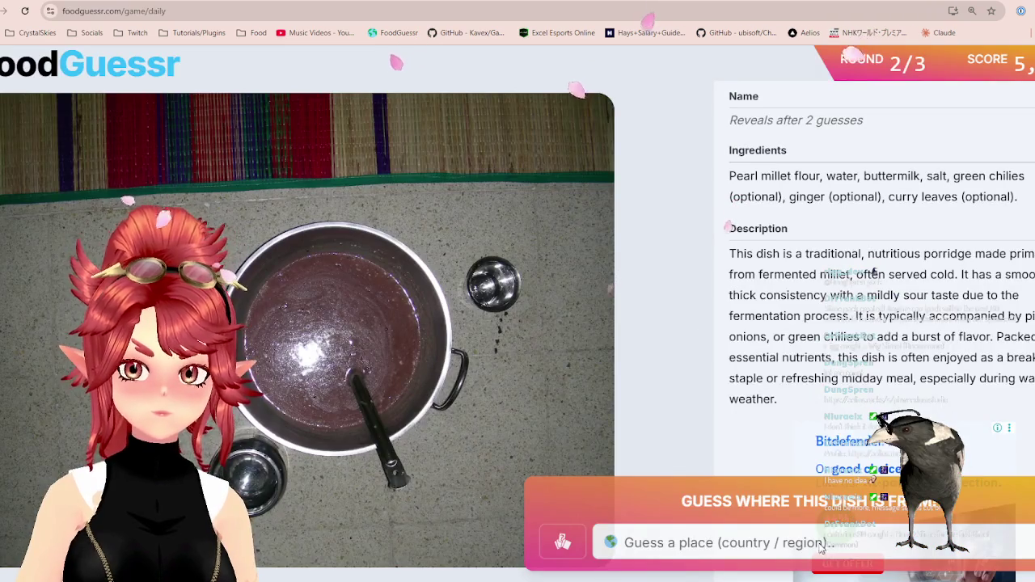
Guess Nigeria for the porridge dish by typing 'nig' and picking it.
click(822, 547)
text(nig)
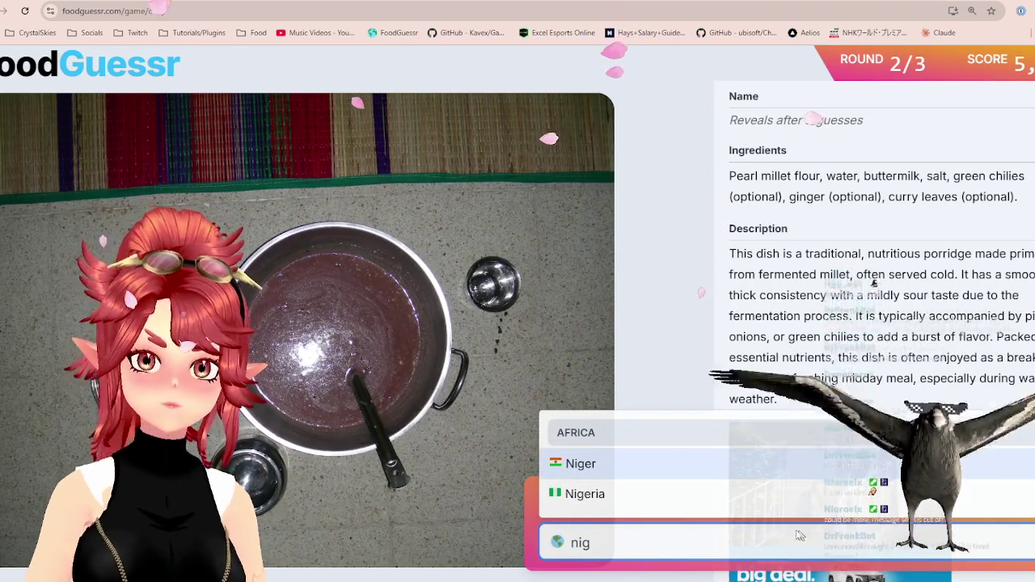
click(758, 493)
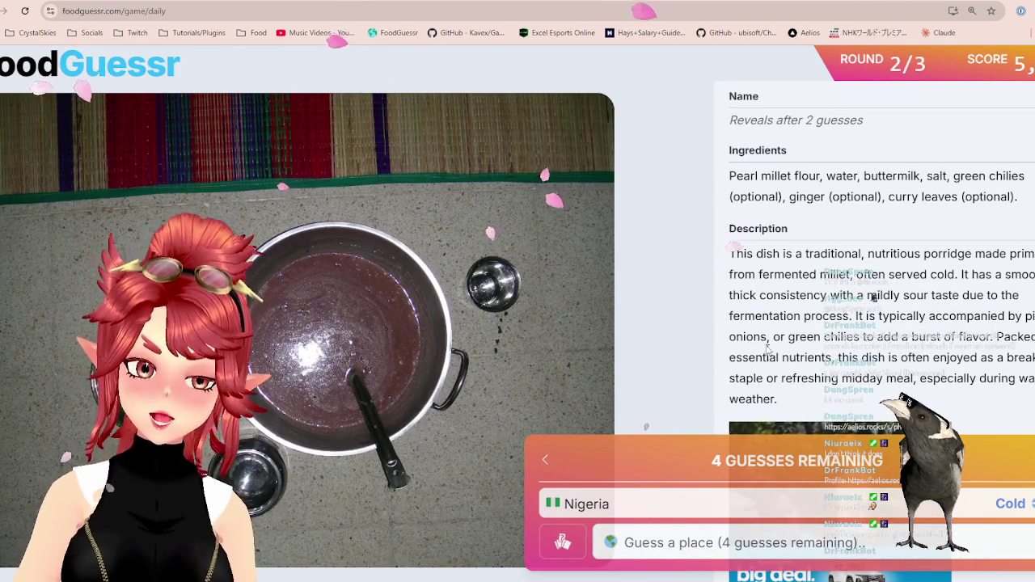
Centre Google Maps on Egypt and the Mediterranean, then go to the streamer's Aelios page.
key(ctrl+Tab)
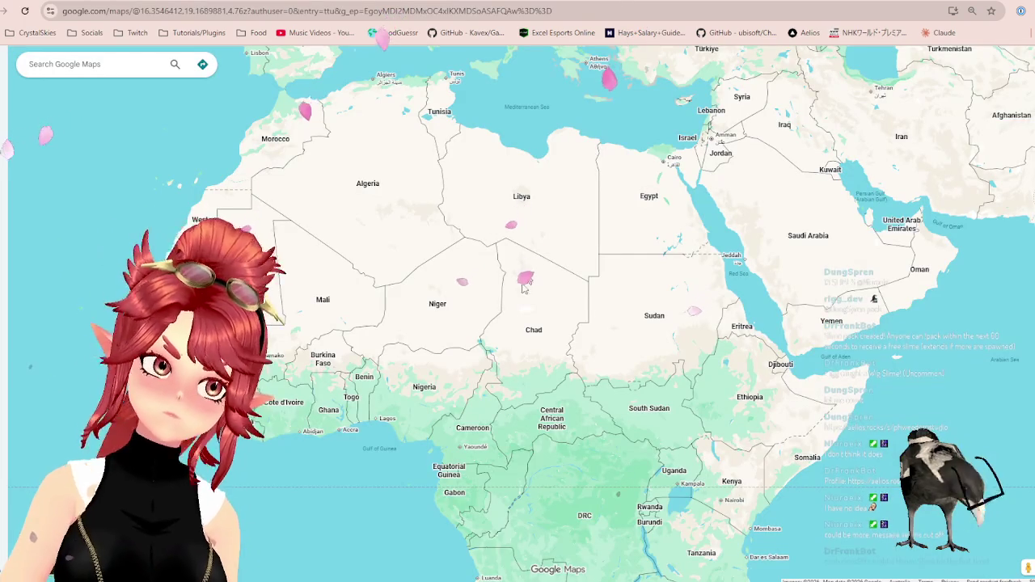
drag(682, 191, 580, 256)
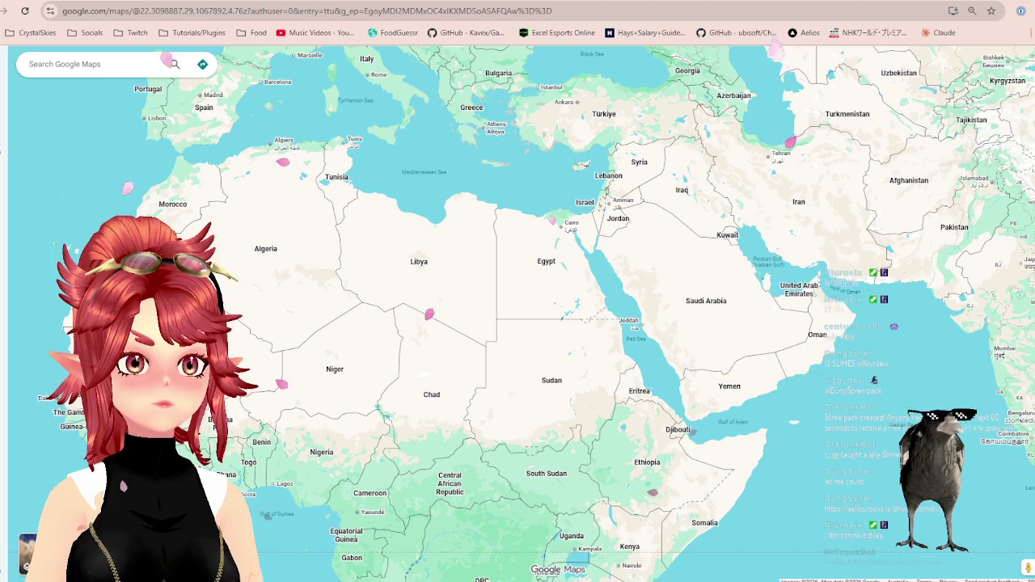
key(alt+Left)
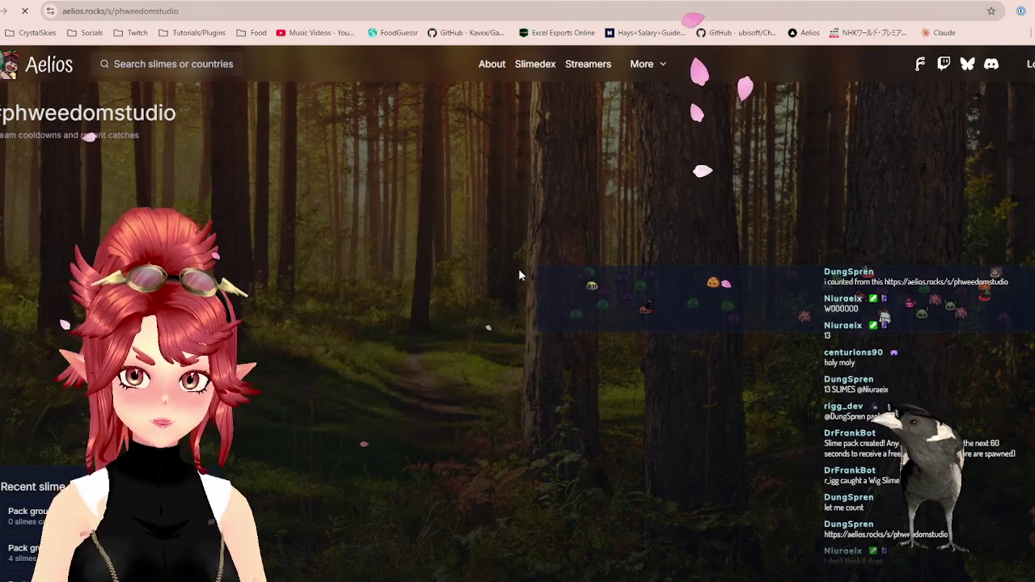
Scroll the streamer's Aelios page to the Recent slime packs list.
scroll(645, 468, down, 3)
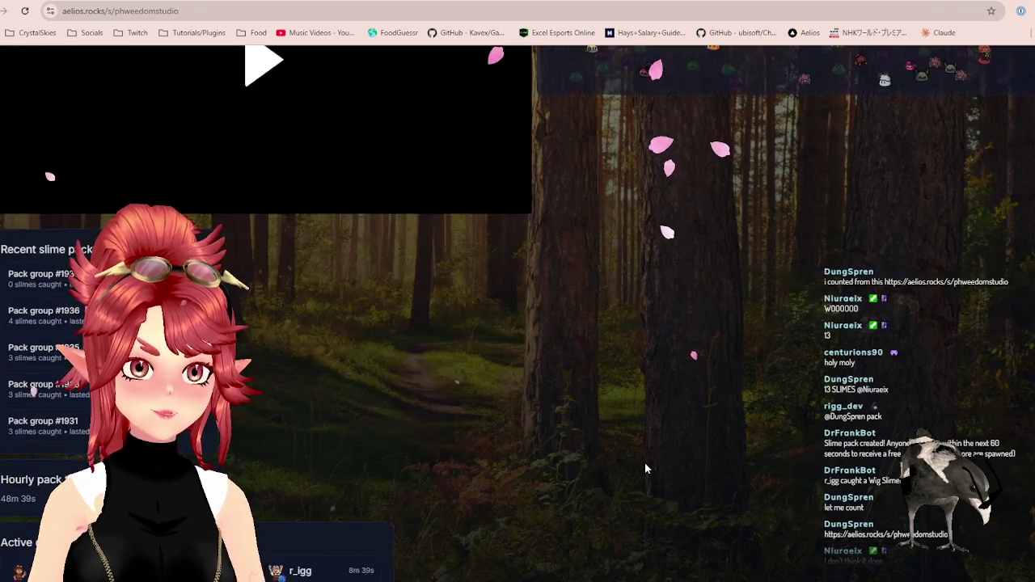
scroll(644, 467, down, 1)
scroll(644, 468, down, 1)
scroll(459, 344, up, 1)
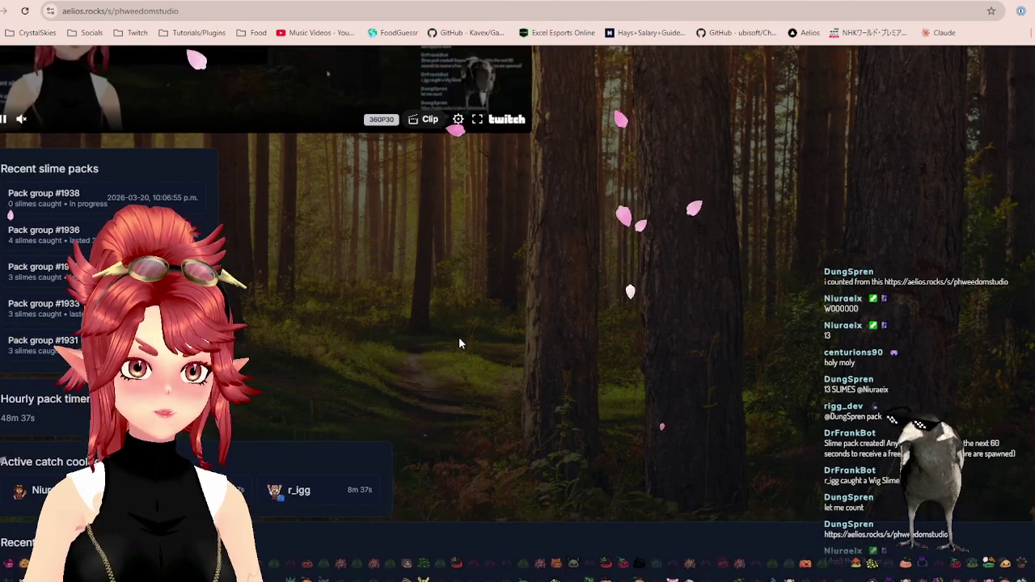
scroll(459, 343, up, 1)
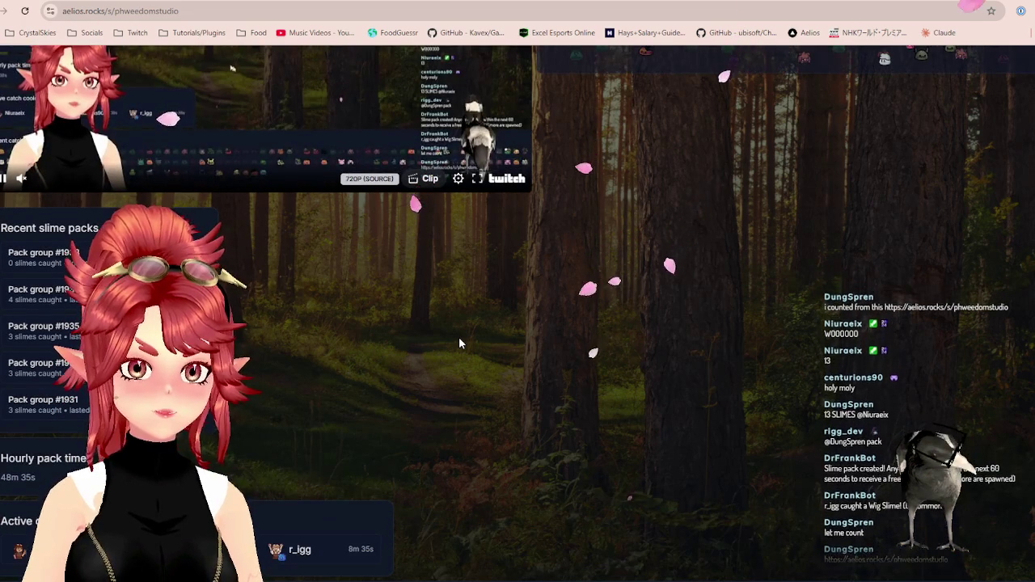
scroll(665, 364, up, 4)
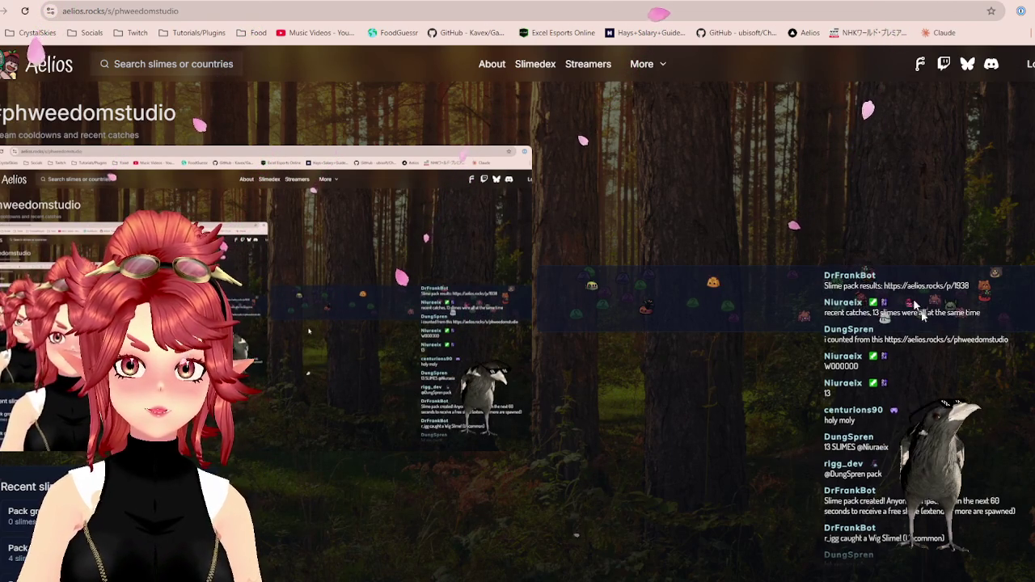
scroll(478, 219, down, 5)
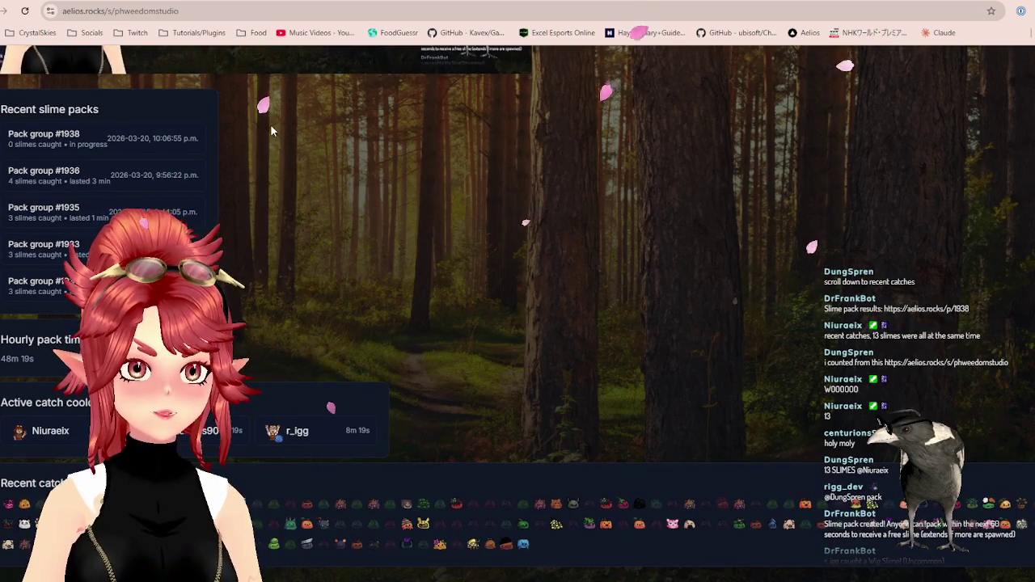
Check results of slime packs #1938, #1936 and #1935, then orbit the Blender character into perspective.
click(51, 144)
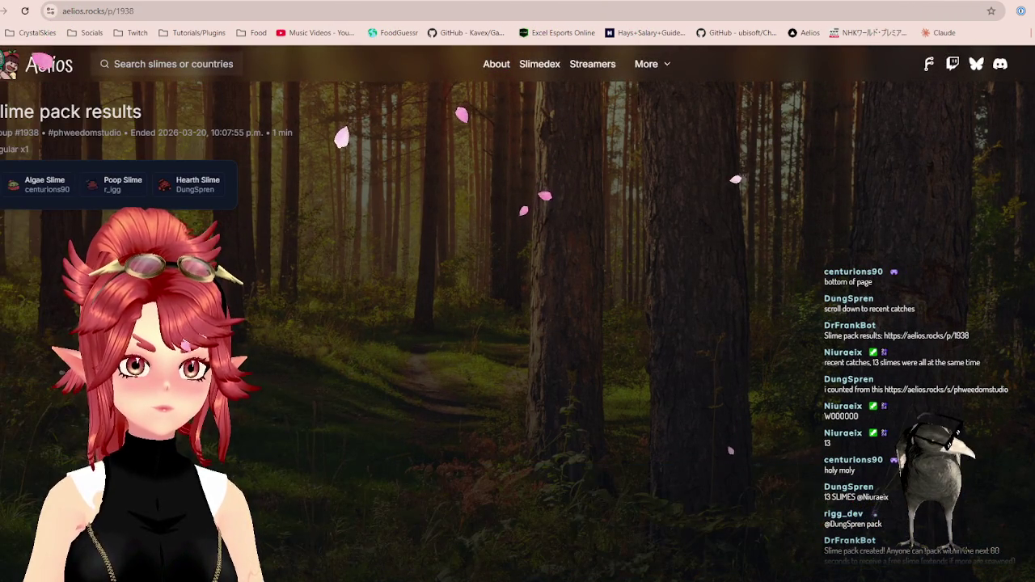
key(alt+Left)
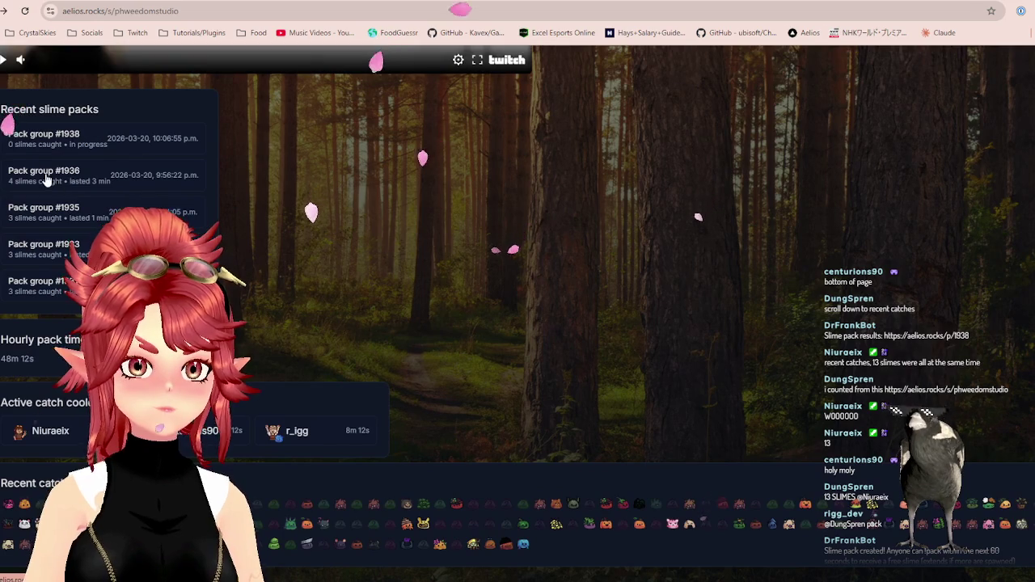
click(46, 180)
key(alt+Left)
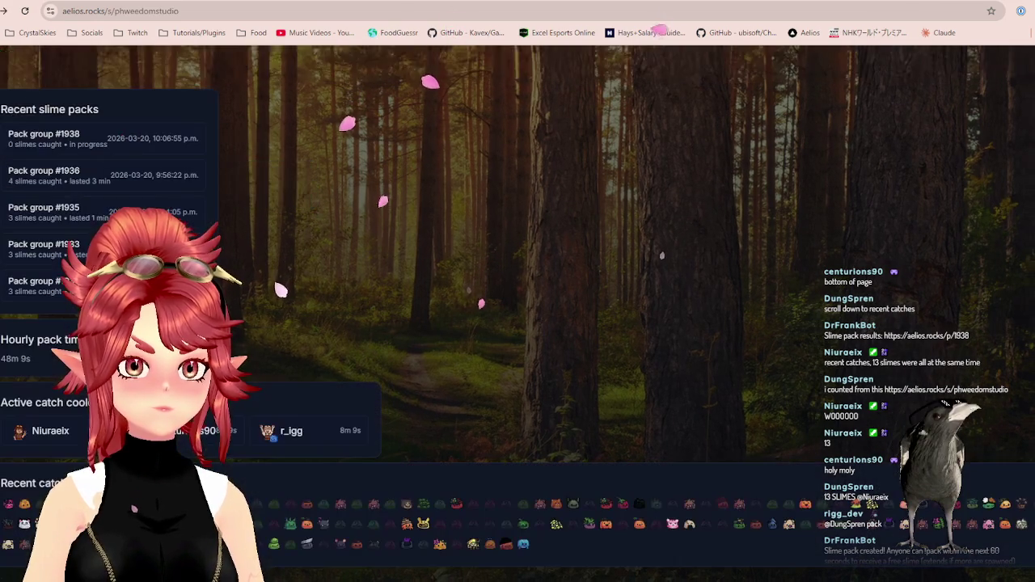
click(18, 212)
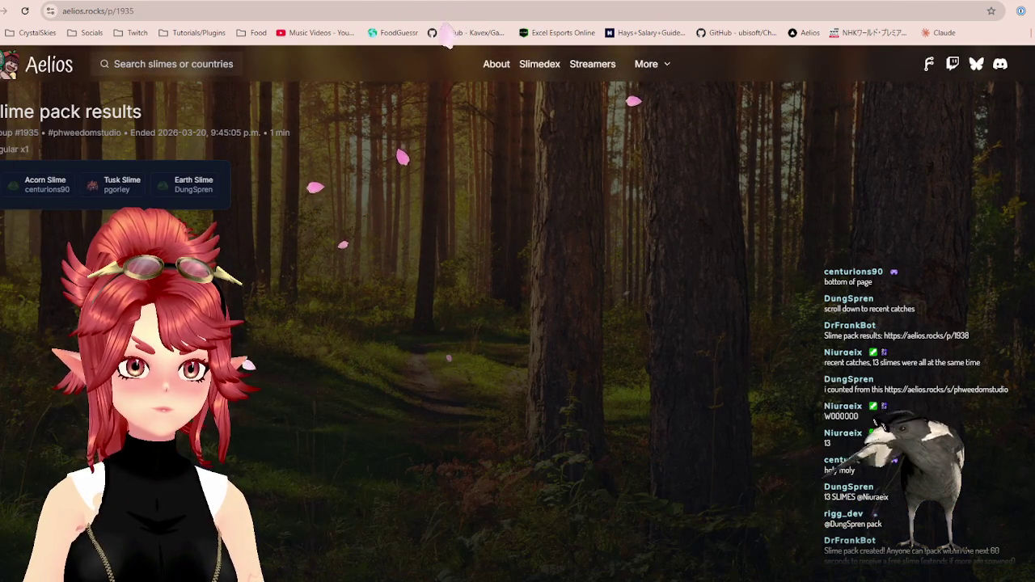
key(alt+Left)
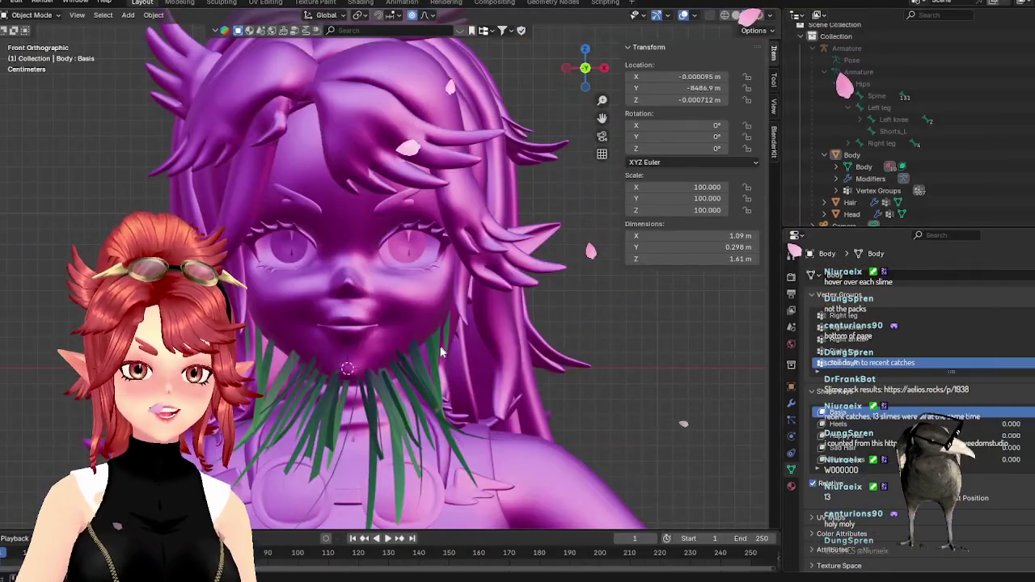
middle_drag(440, 351, 453, 363)
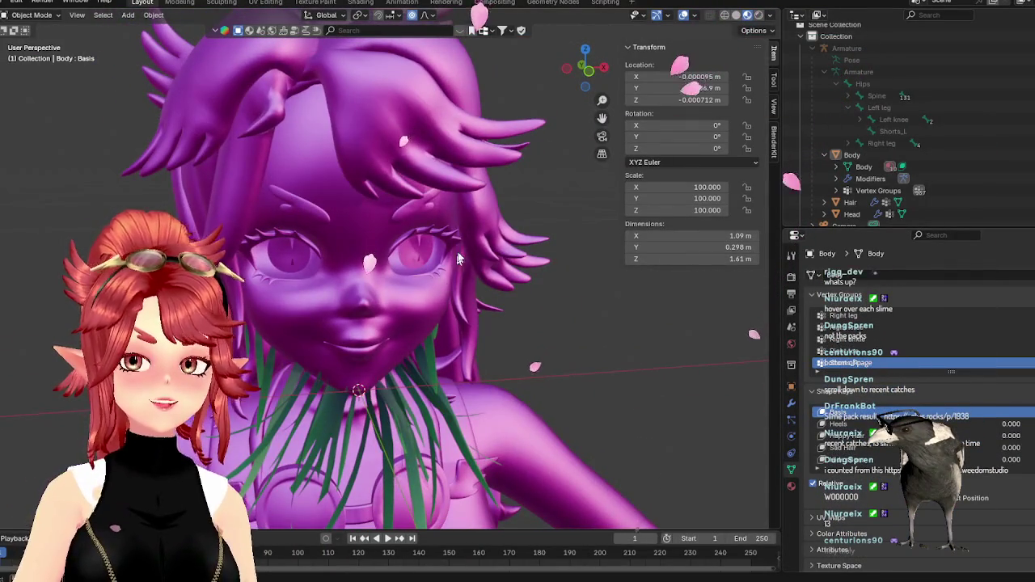
middle_drag(458, 258, 489, 274)
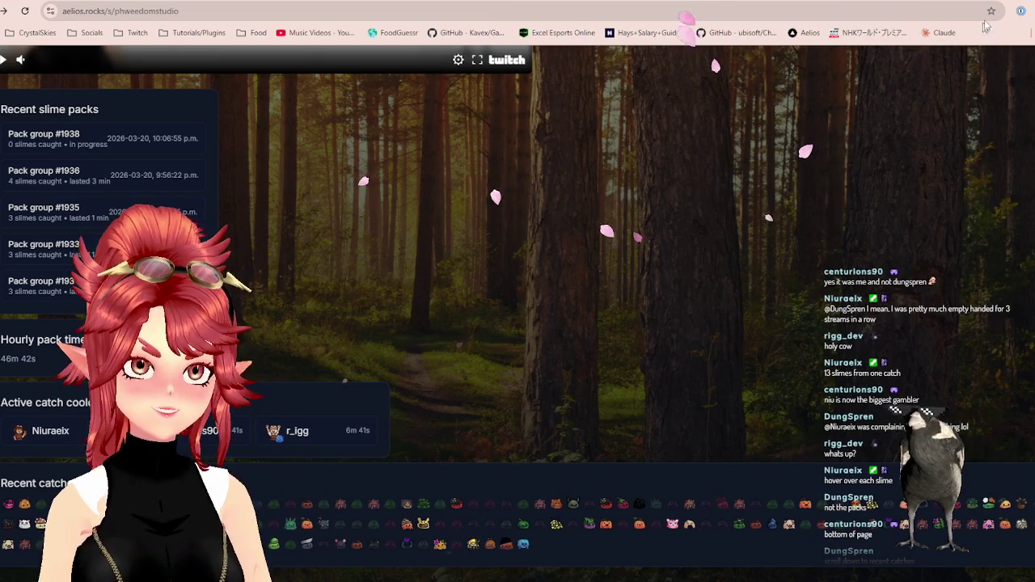
key(alt+Tab)
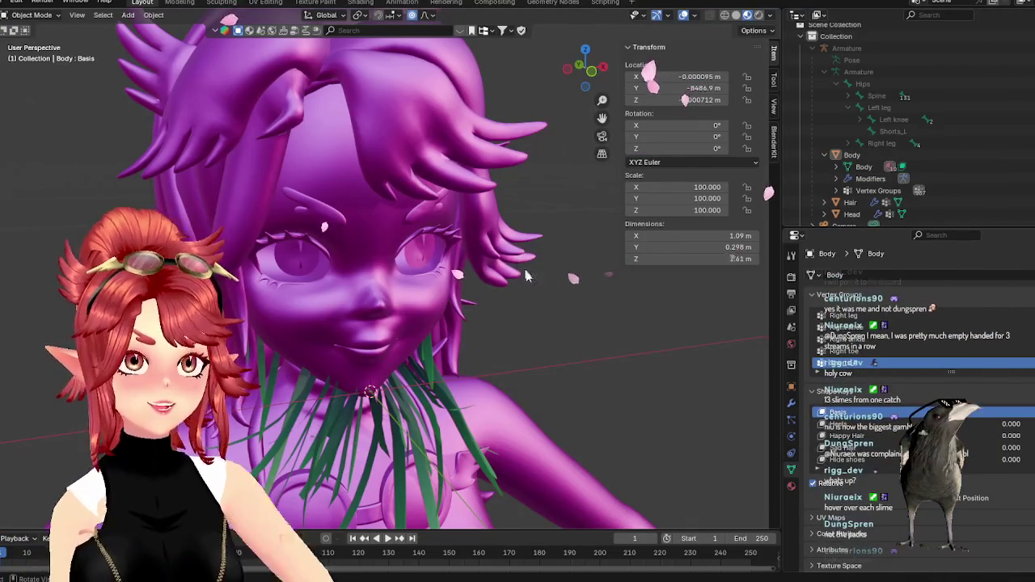
Select the Clump01 hair clump and inspect its linked hair strip in Edit Mode.
mouse_move(525, 292)
middle_down()
mouse_move(547, 345)
mouse_move(442, 346)
mouse_move(503, 394)
middle_up()
click(453, 353)
key(Tab)
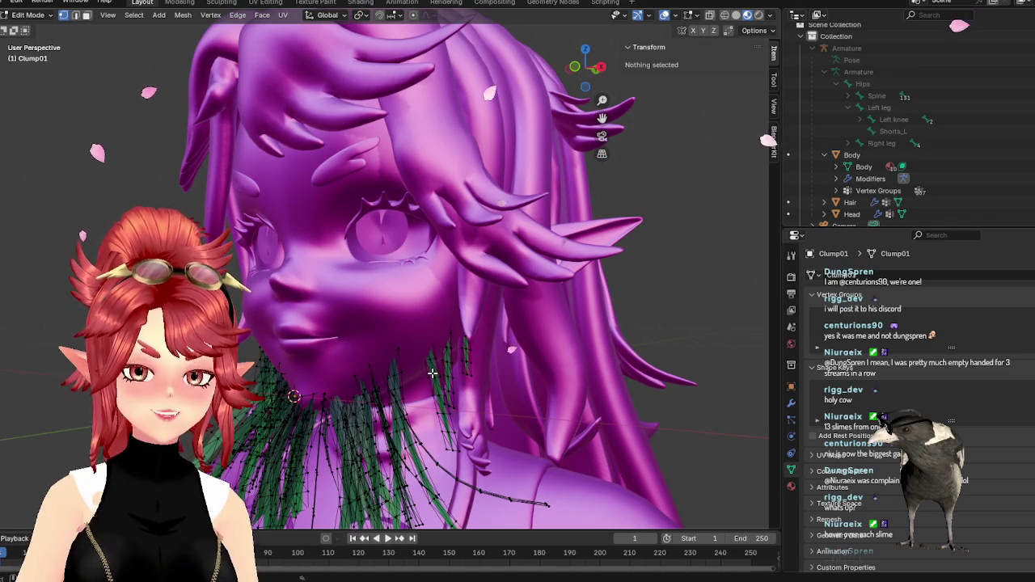
key(l)
mouse_move(432, 373)
middle_down()
mouse_move(490, 423)
mouse_move(455, 452)
mouse_move(463, 437)
mouse_move(509, 455)
mouse_move(554, 436)
mouse_move(543, 440)
mouse_move(496, 356)
middle_up()
key(Tab)
key(Tab)
Nudge the selected neck-area hair vertices twice along global X, then return to Object Mode.
mouse_move(426, 194)
middle_down()
mouse_move(466, 419)
mouse_move(468, 369)
mouse_move(541, 439)
middle_up()
key(l)
key(g)
key(x)
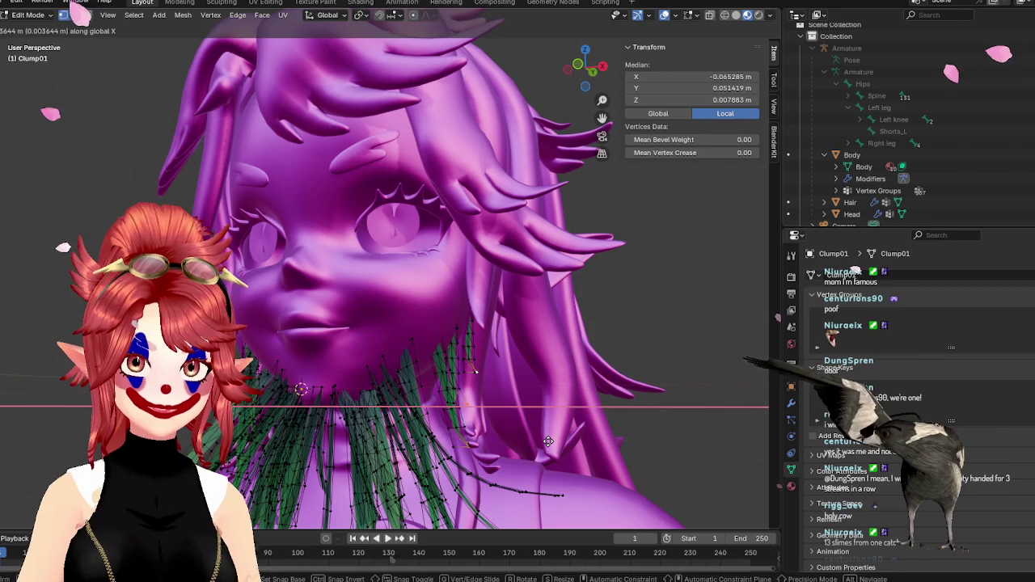
click(548, 441)
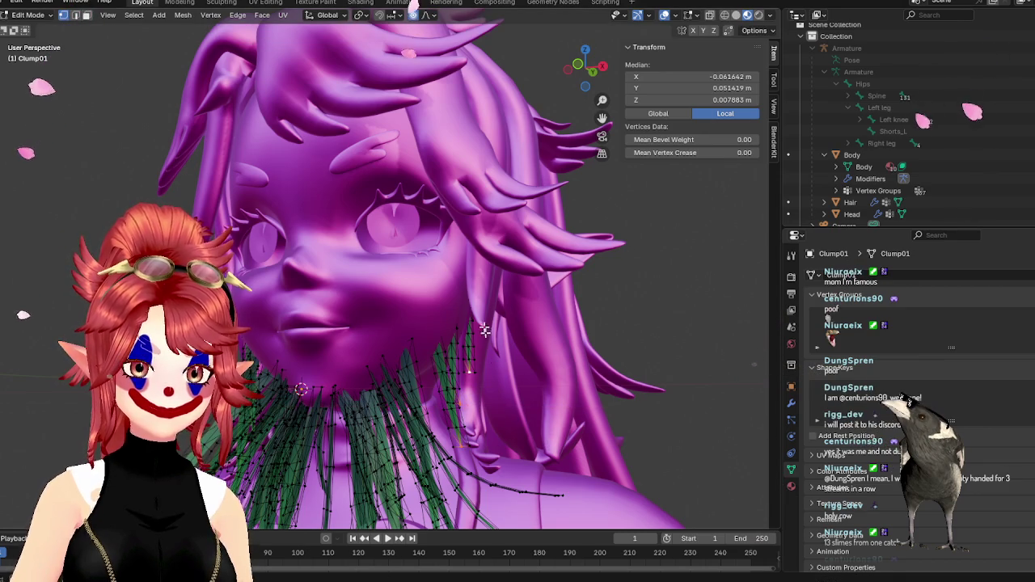
key(g)
key(x)
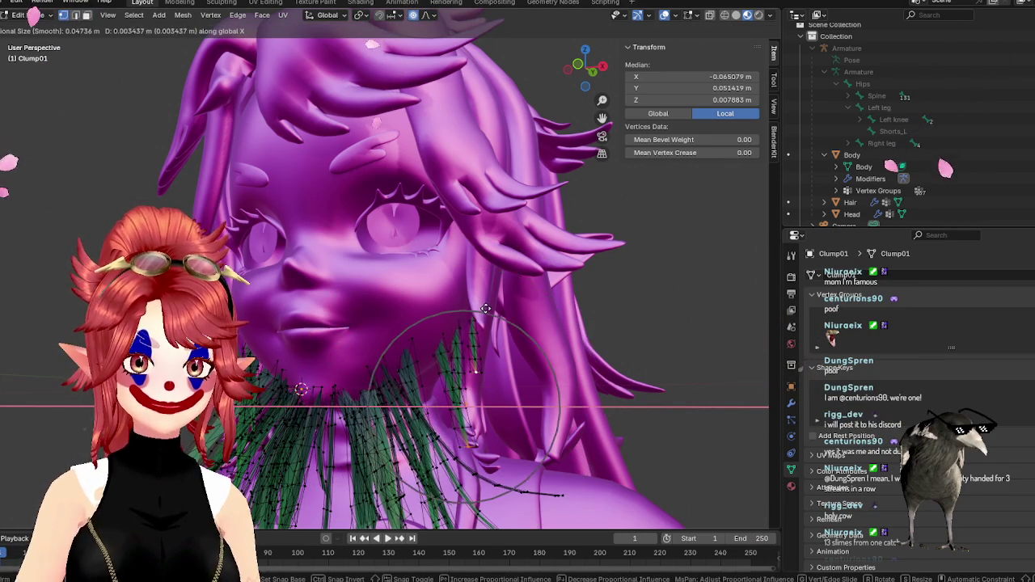
click(501, 319)
key(Tab)
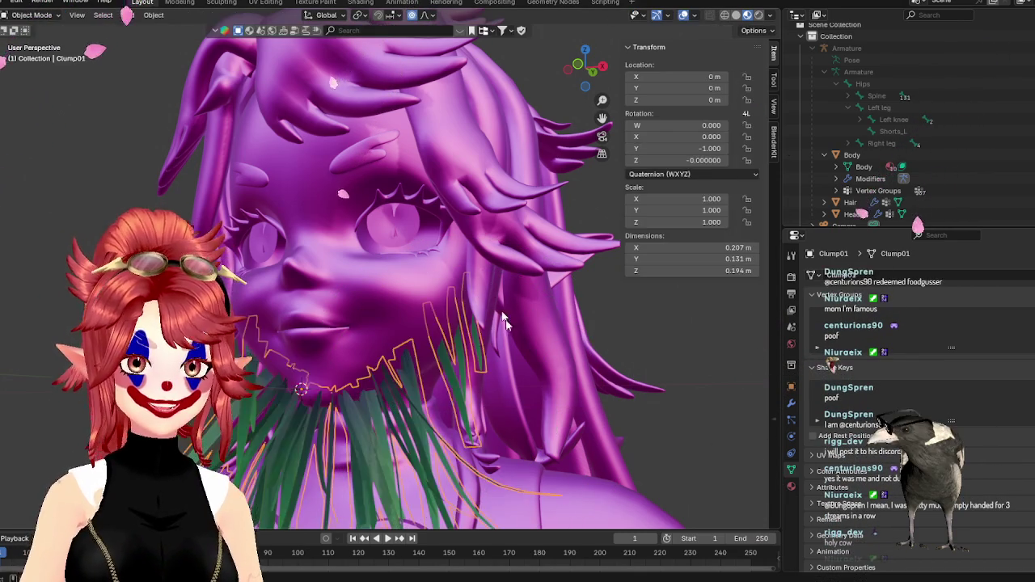
middle_drag(501, 319, 594, 423)
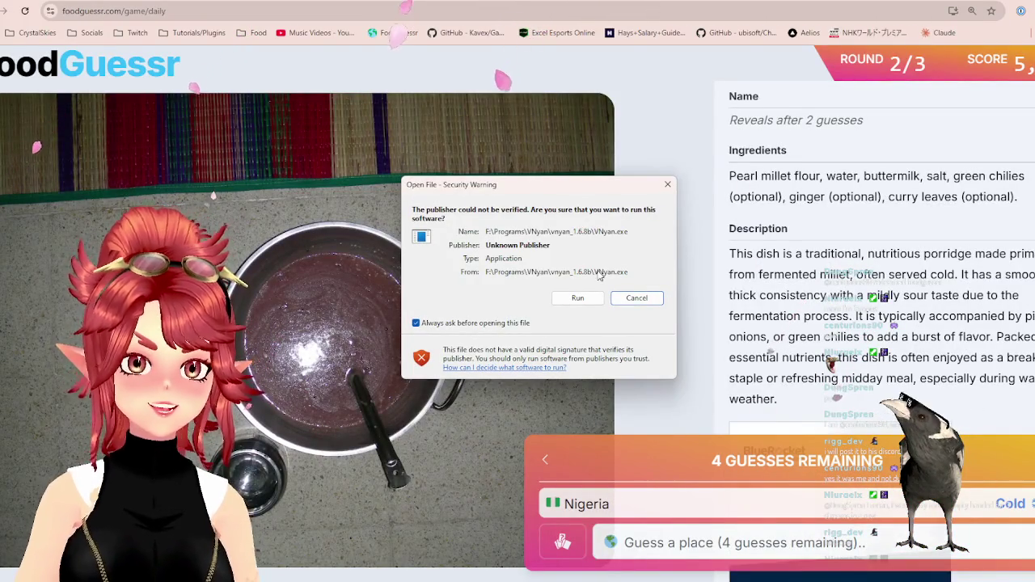
Decline the unverified application warning and pan Google Maps toward the Middle East.
click(636, 297)
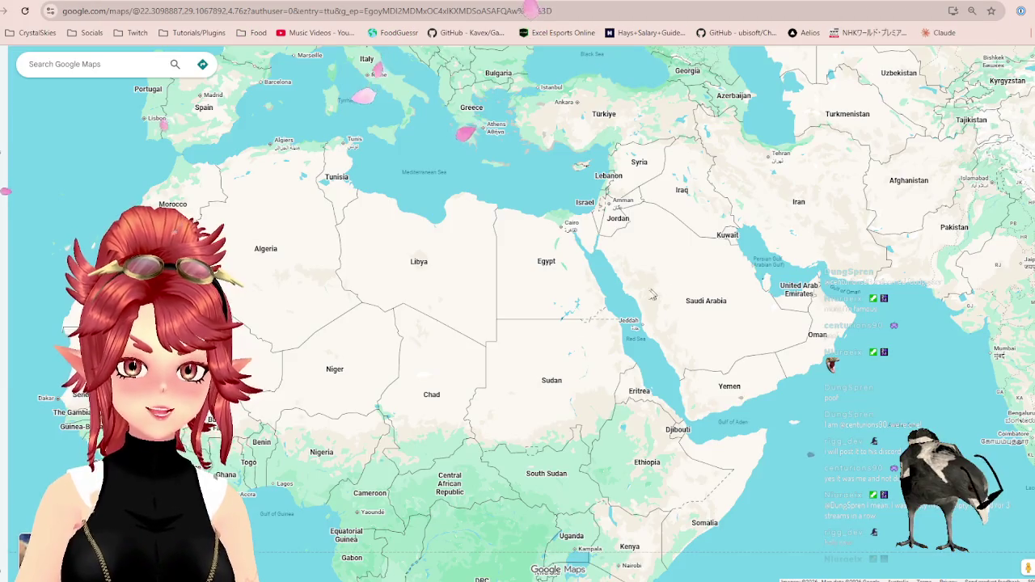
scroll(442, 342, up, 2)
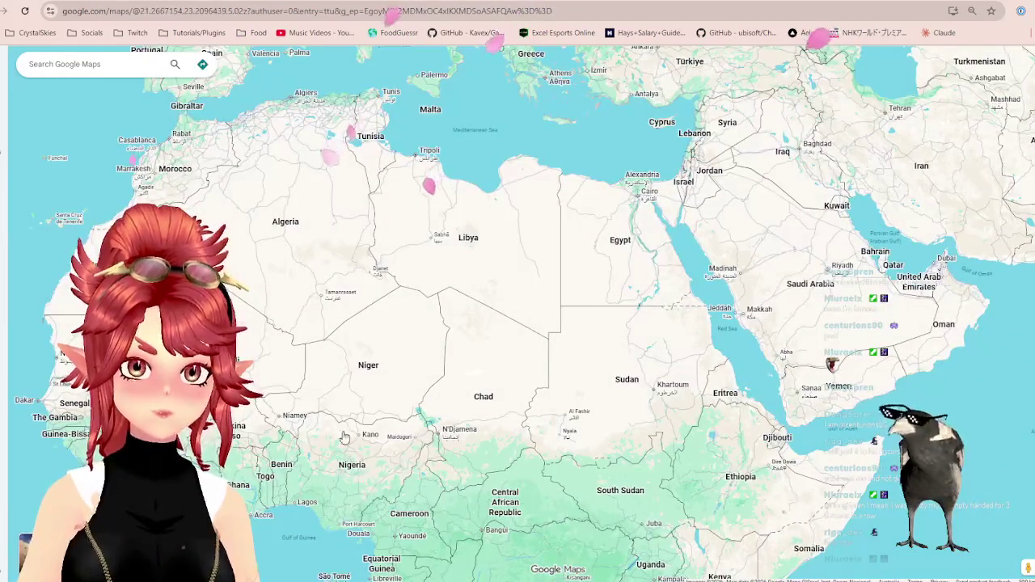
scroll(612, 323, down, 2)
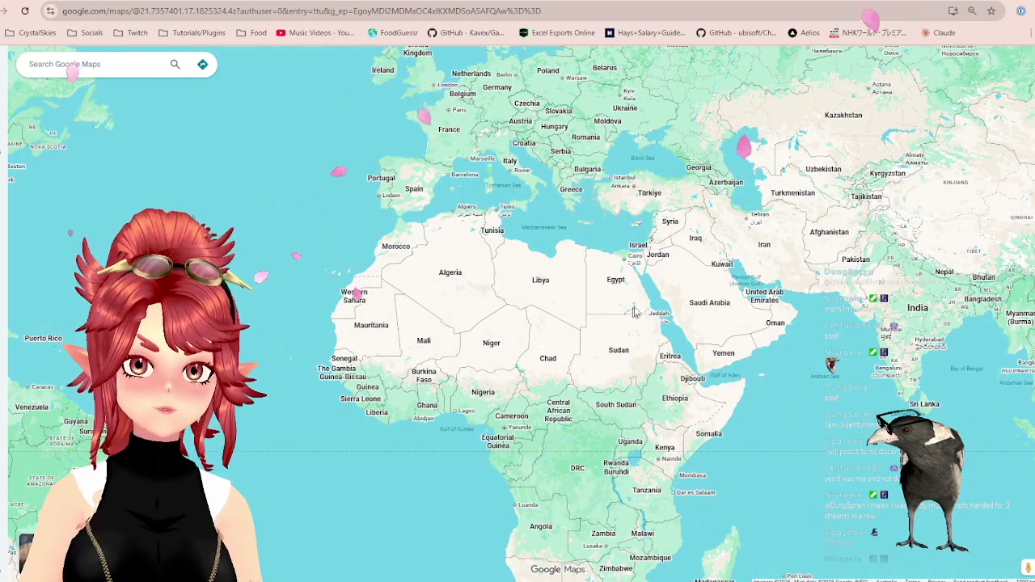
scroll(635, 313, up, 2)
drag(663, 242, 595, 277)
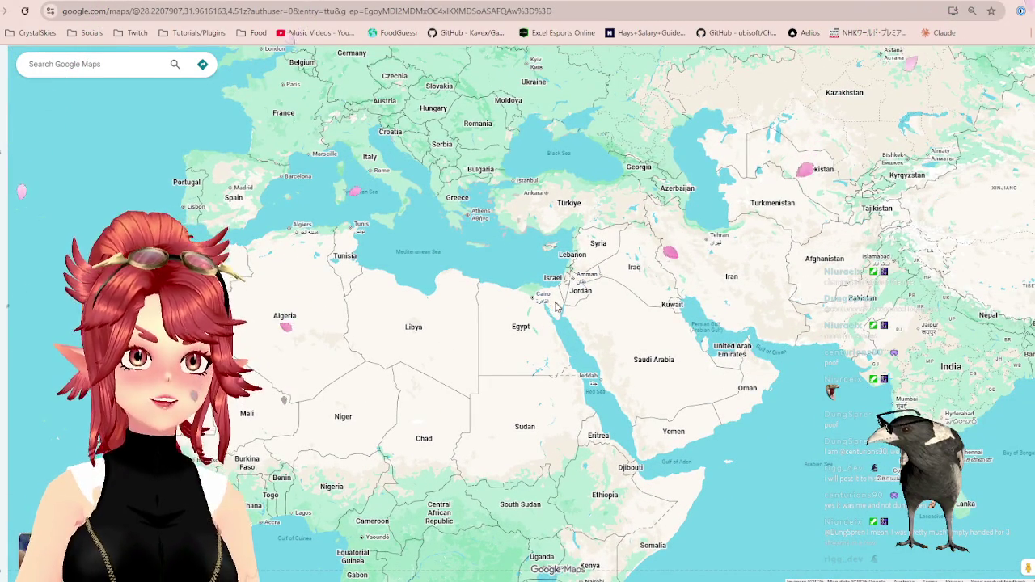
Zoom around Egypt, Israel and Jordan, then return to the FoodGuessr round.
scroll(544, 336, down, 1)
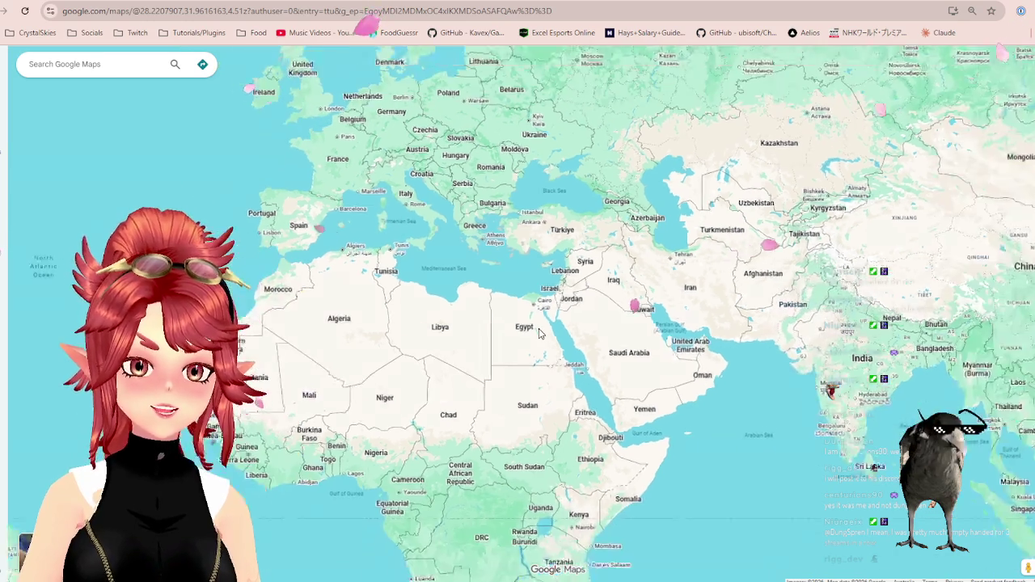
scroll(538, 328, down, 1)
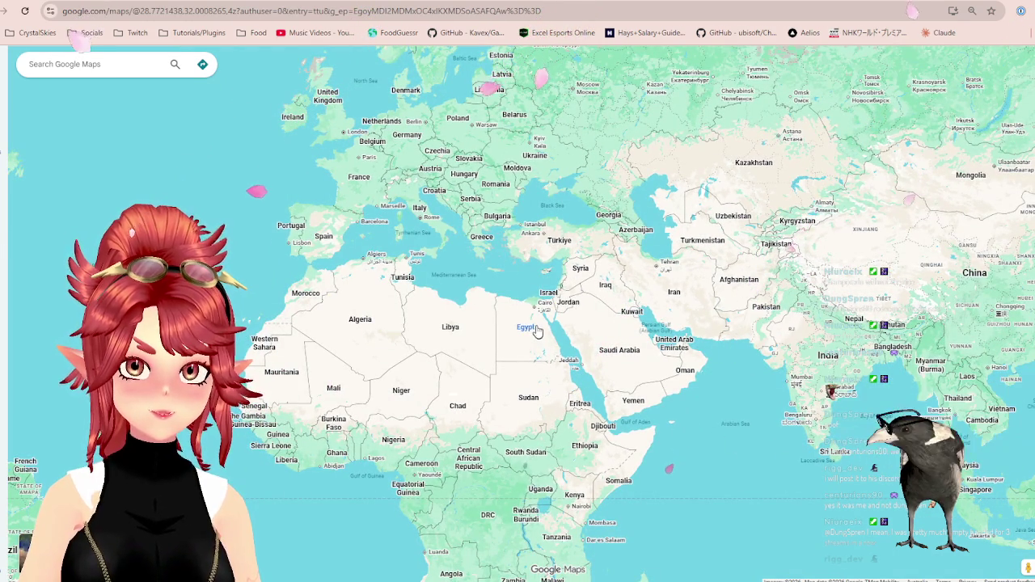
scroll(536, 331, up, 1)
scroll(538, 343, up, 1)
scroll(542, 359, up, 1)
scroll(545, 378, up, 1)
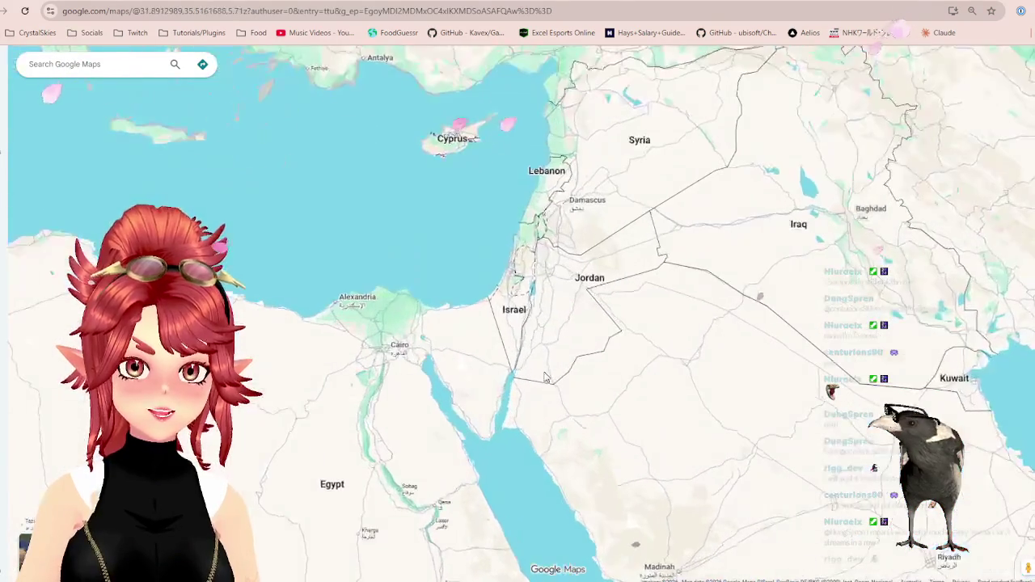
key(ctrl+Tab)
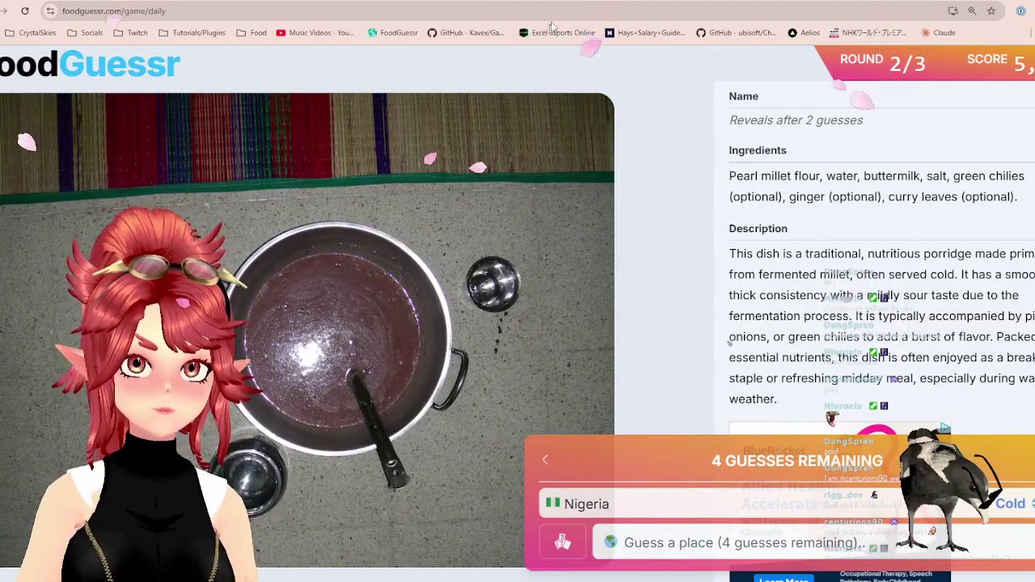
Submit Lebanon as the second guess, revealing the dish as Koozh, then zoom out on Google Maps.
key(ctrl+shift+Tab)
key(ctrl+Tab)
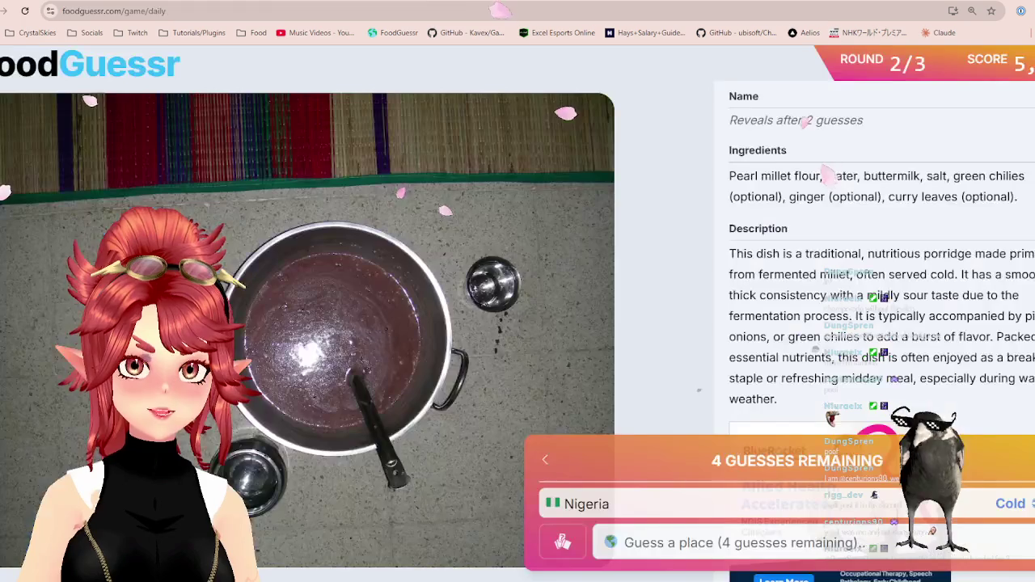
click(811, 545)
text(le)
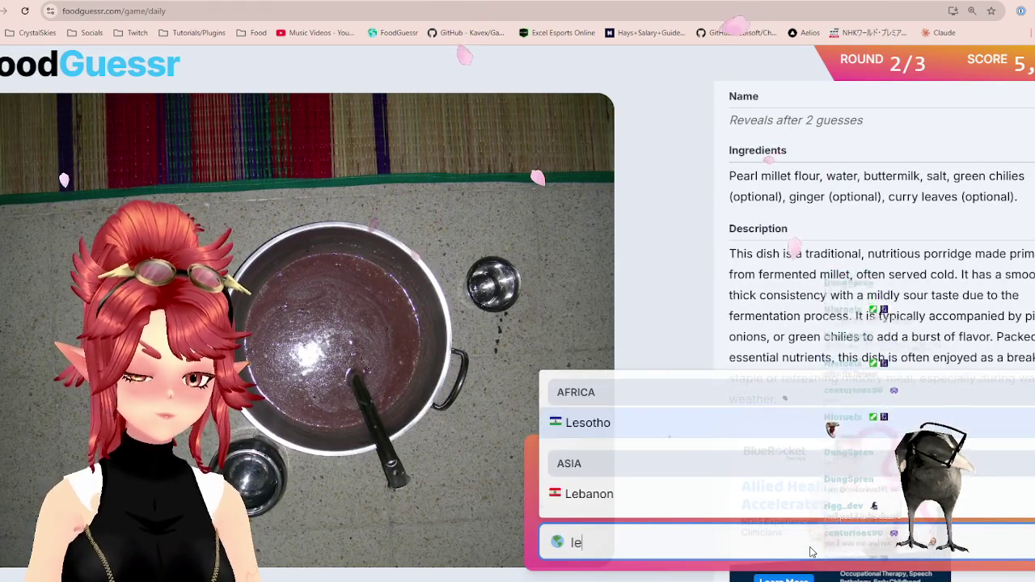
text(ba)
click(780, 507)
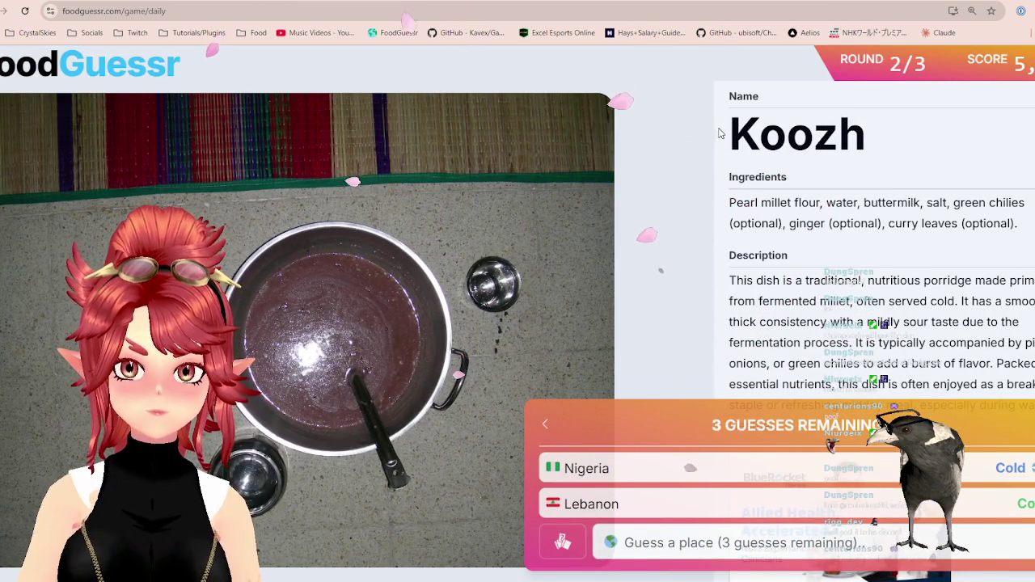
key(ctrl+Tab)
scroll(633, 240, down, 3)
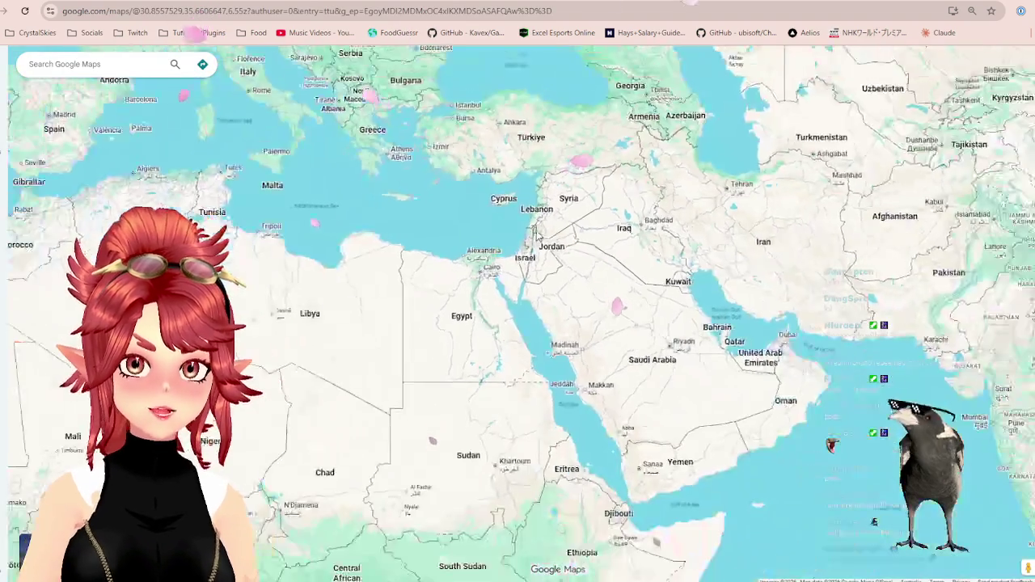
Zoom out over Iraq and the Middle East, flicking back to the Koozh round.
scroll(644, 256, down, 1)
scroll(582, 226, down, 1)
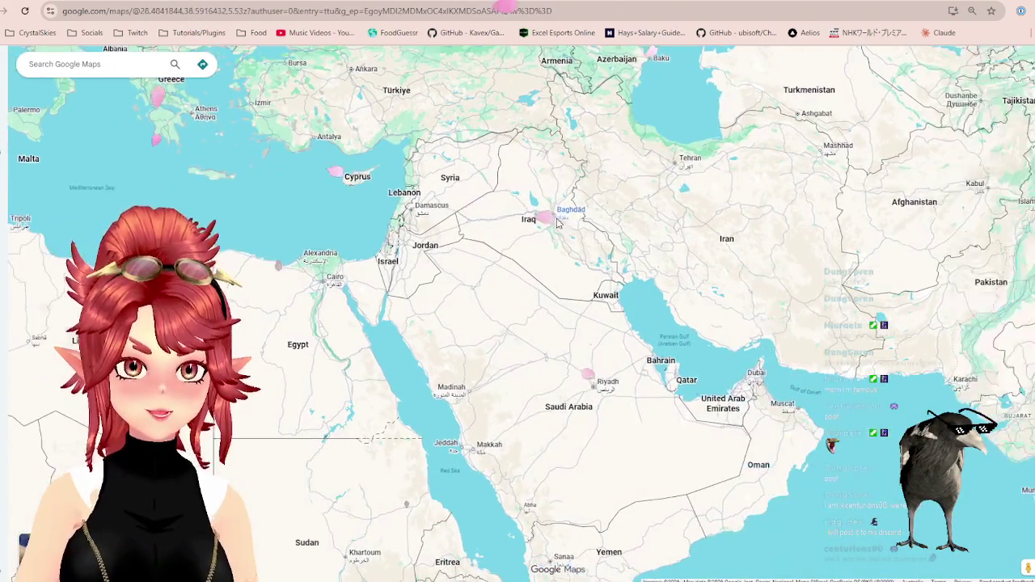
scroll(478, 174, down, 1)
scroll(558, 237, up, 2)
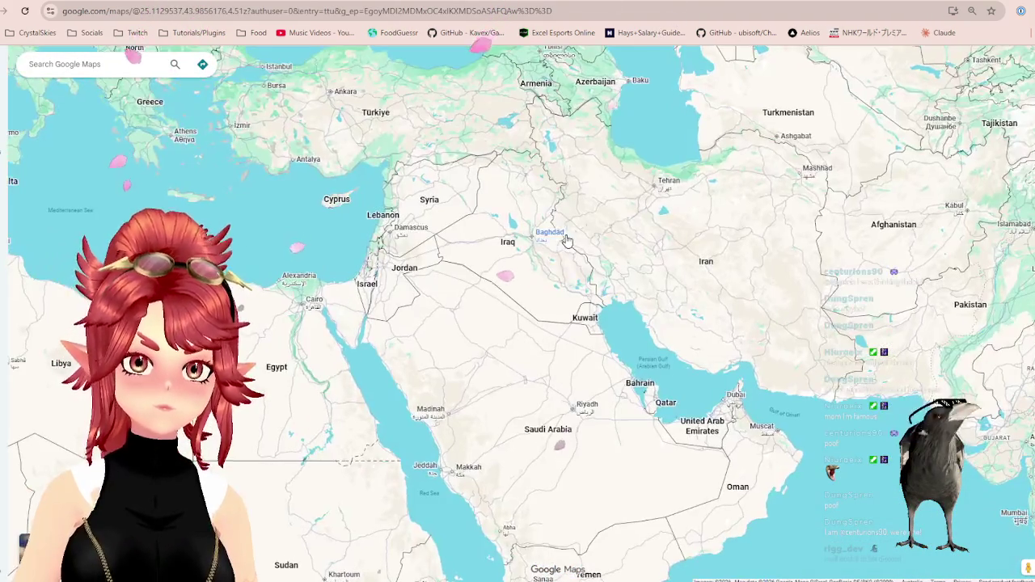
key(ctrl+shift+Tab)
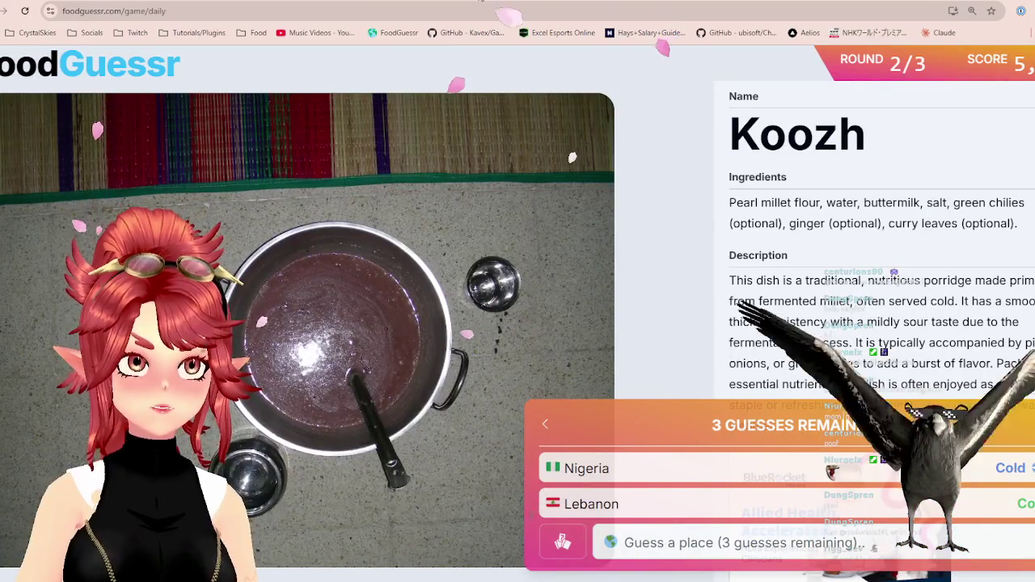
key(ctrl+Tab)
key(ctrl+shift+Tab)
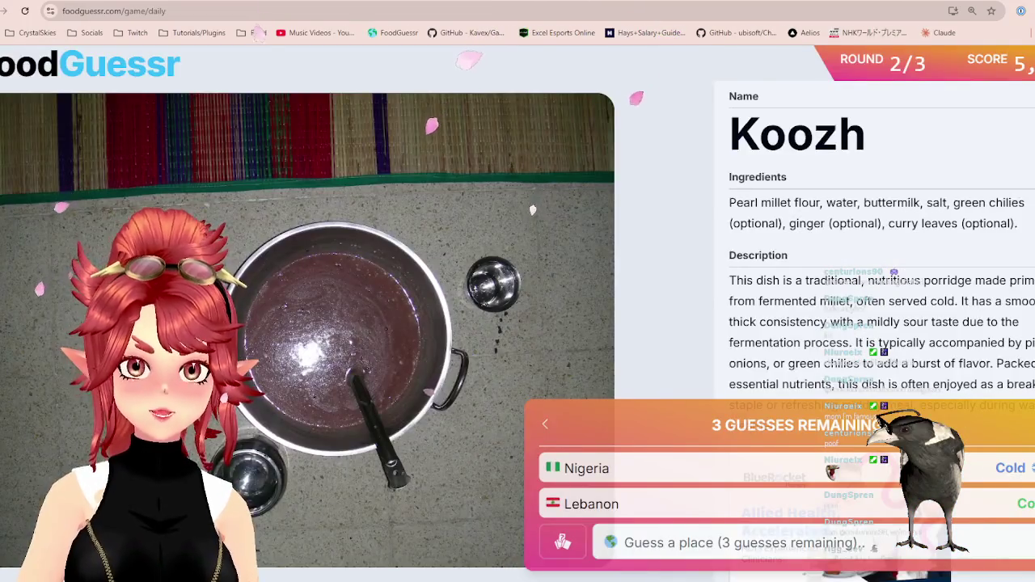
Zoom around the Mediterranean and Middle East again, ending on the FoodGuessr Koozh round.
key(ctrl+Tab)
scroll(534, 220, down, 1)
scroll(533, 220, up, 1)
scroll(534, 219, up, 1)
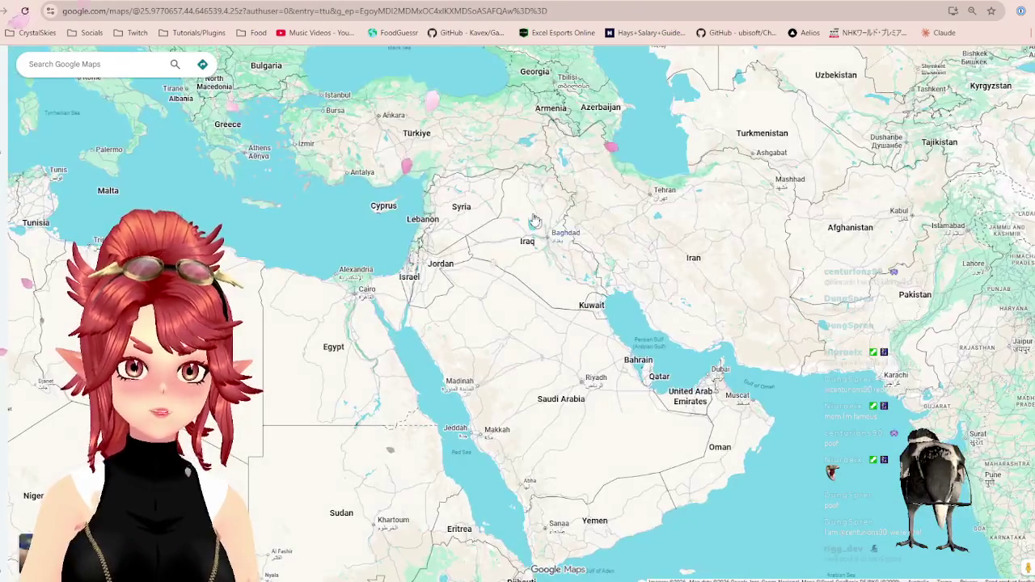
scroll(534, 220, up, 1)
scroll(476, 234, down, 2)
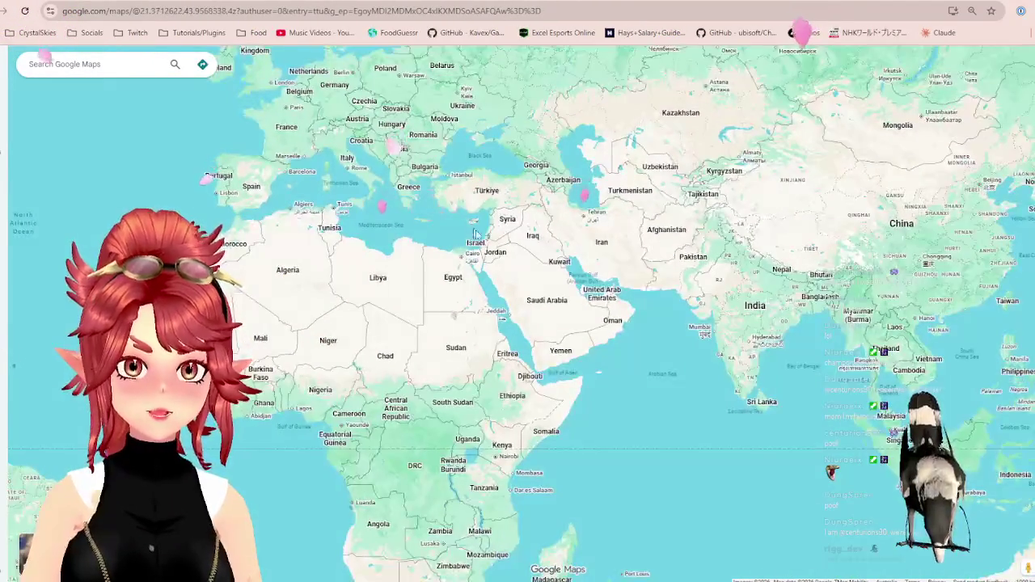
scroll(475, 234, up, 2)
key(ctrl+shift+Tab)
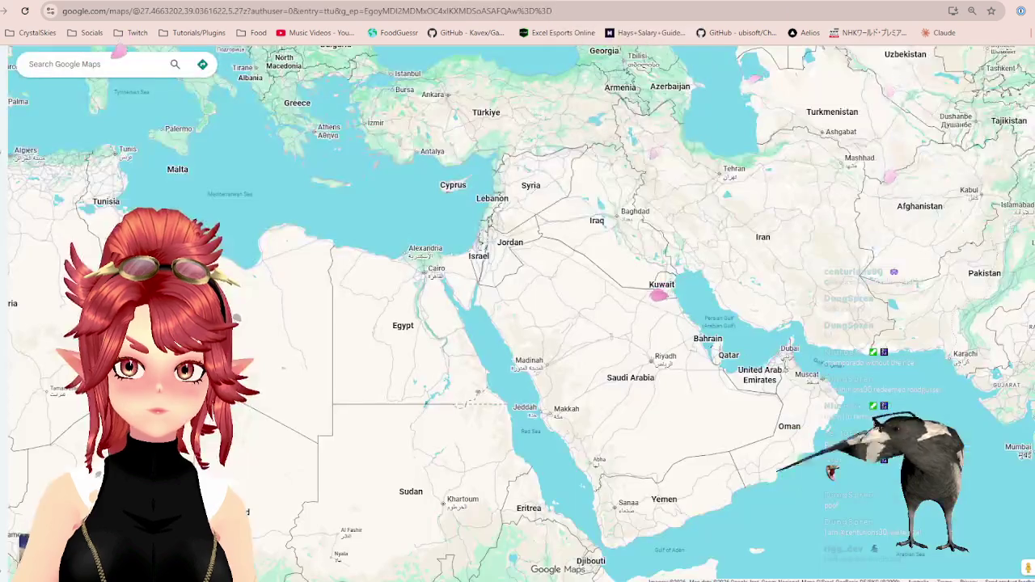
key(ctrl+Tab)
scroll(625, 258, down, 2)
scroll(599, 241, up, 2)
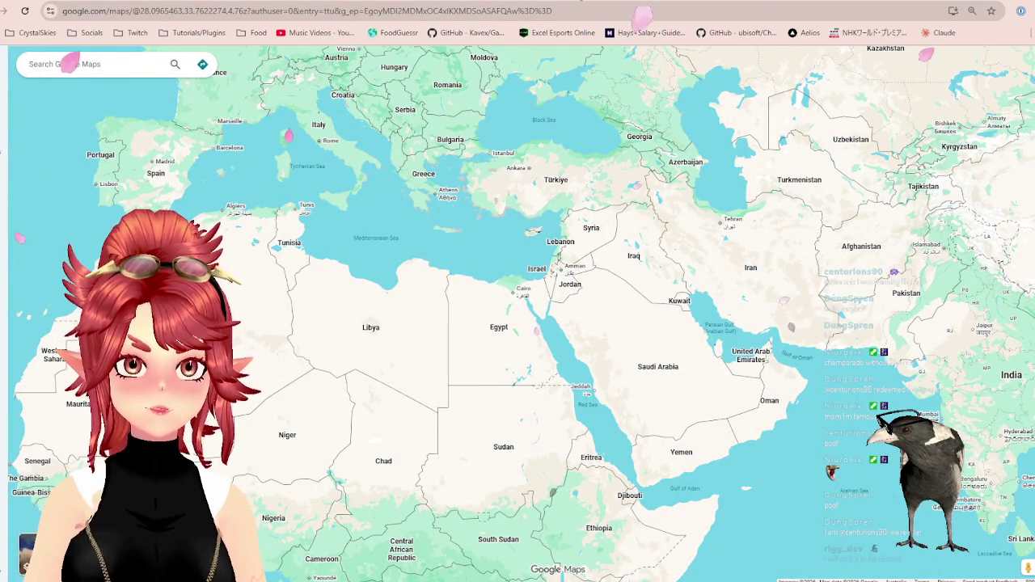
key(ctrl+shift+Tab)
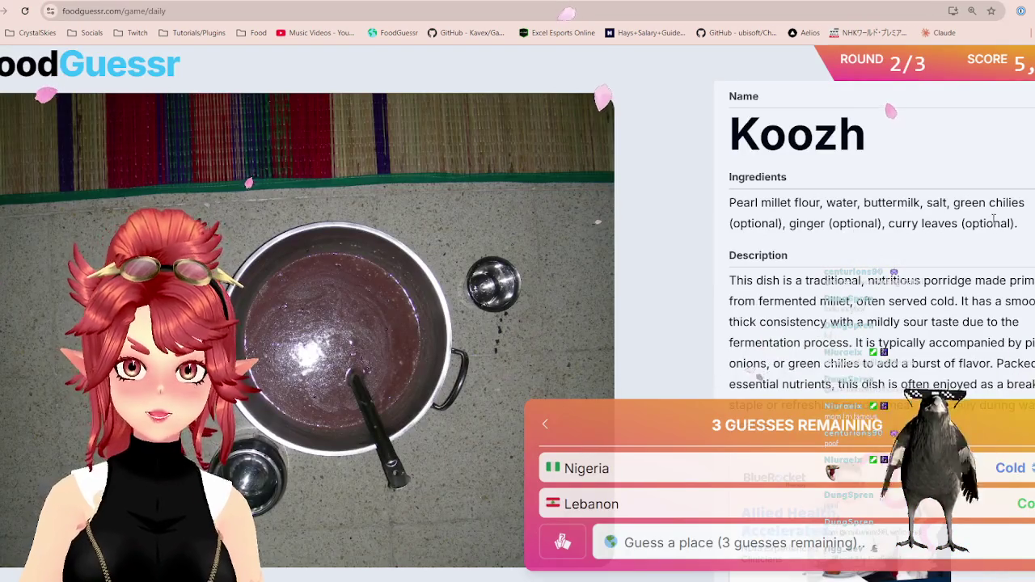
Highlight green chilies and ginger in the Koozh ingredients, then pan the map toward Arabia.
drag(960, 202, 1029, 204)
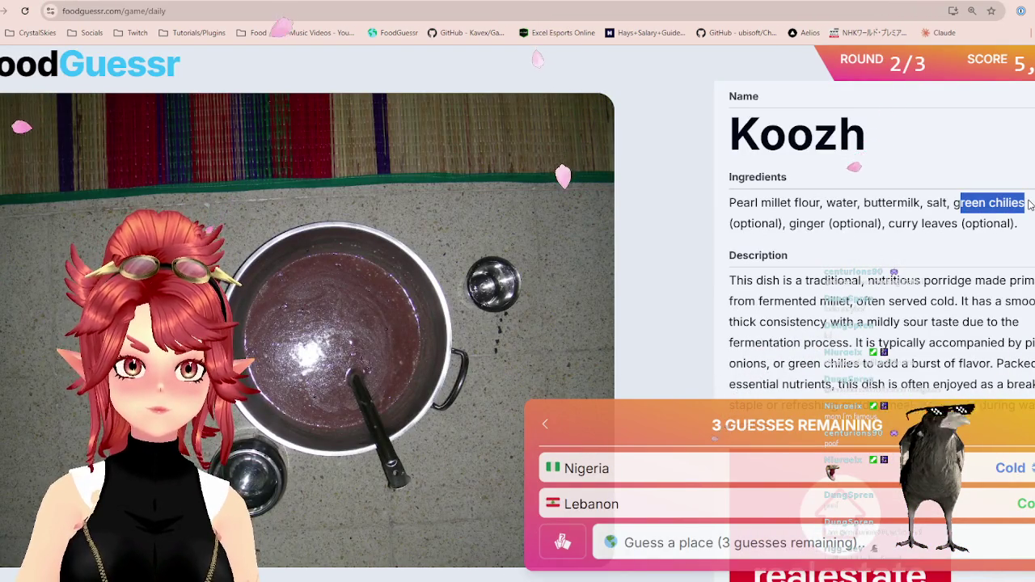
drag(799, 224, 888, 224)
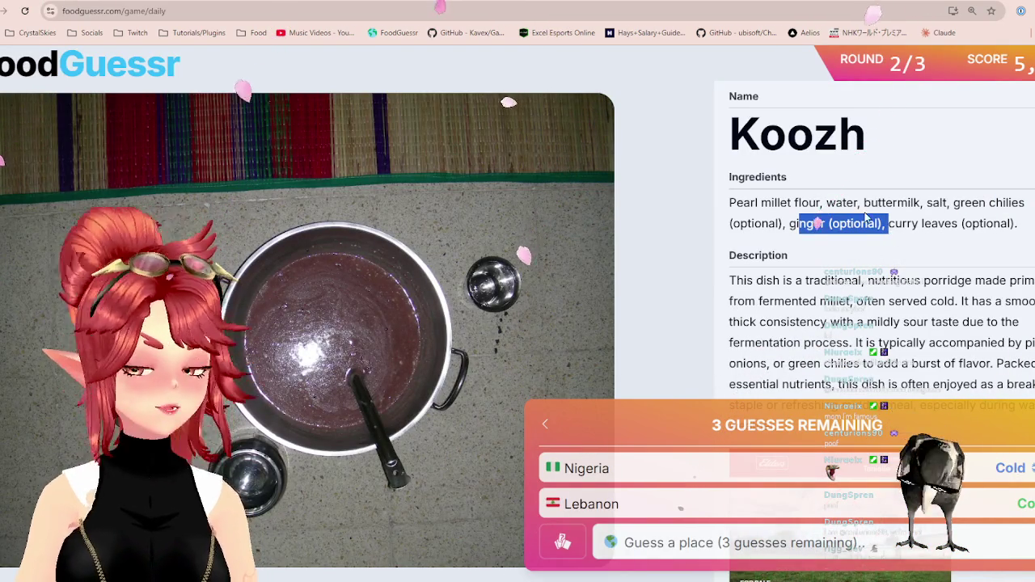
click(568, 2)
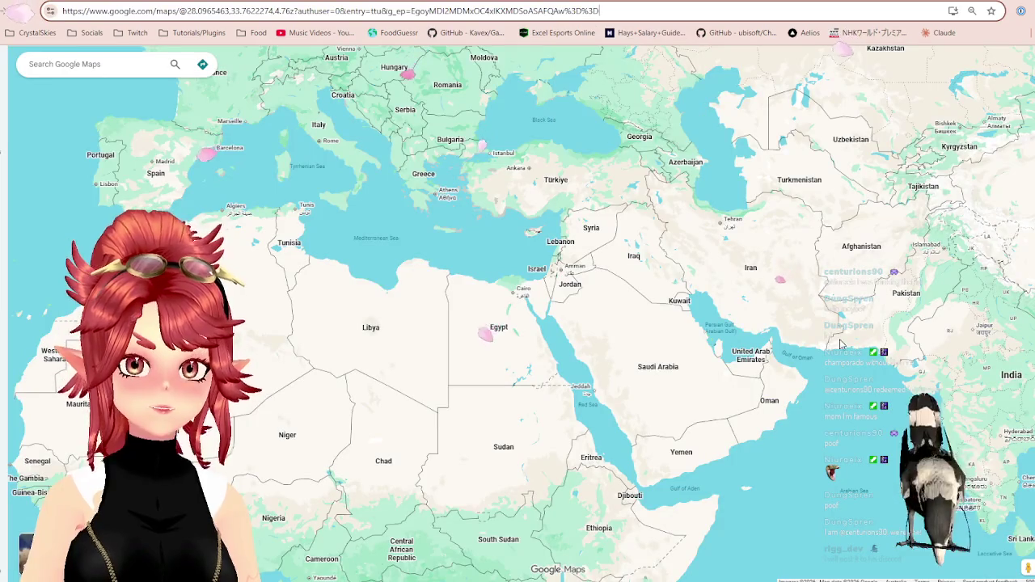
scroll(689, 319, up, 2)
drag(617, 298, 593, 282)
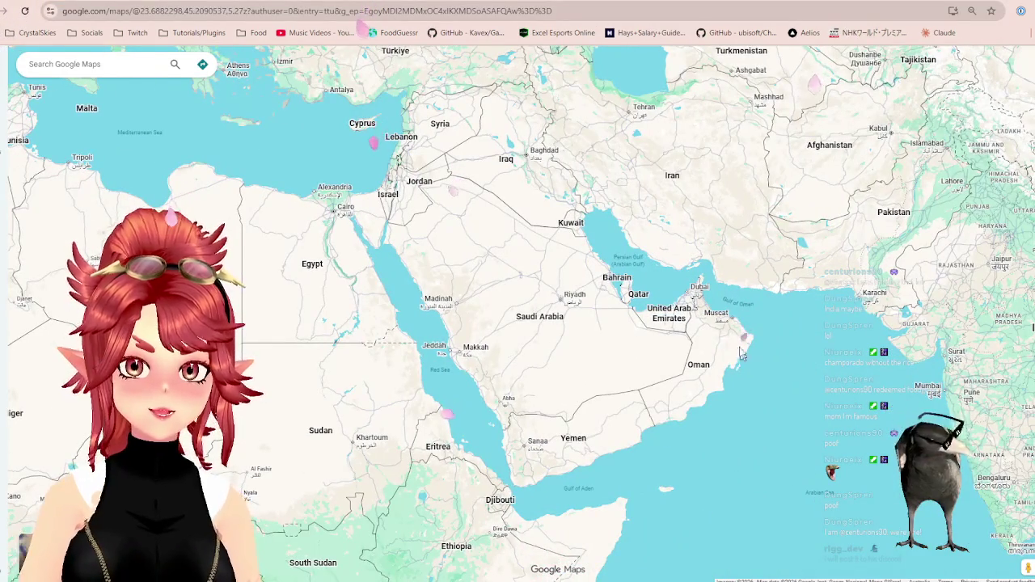
scroll(733, 370, down, 2)
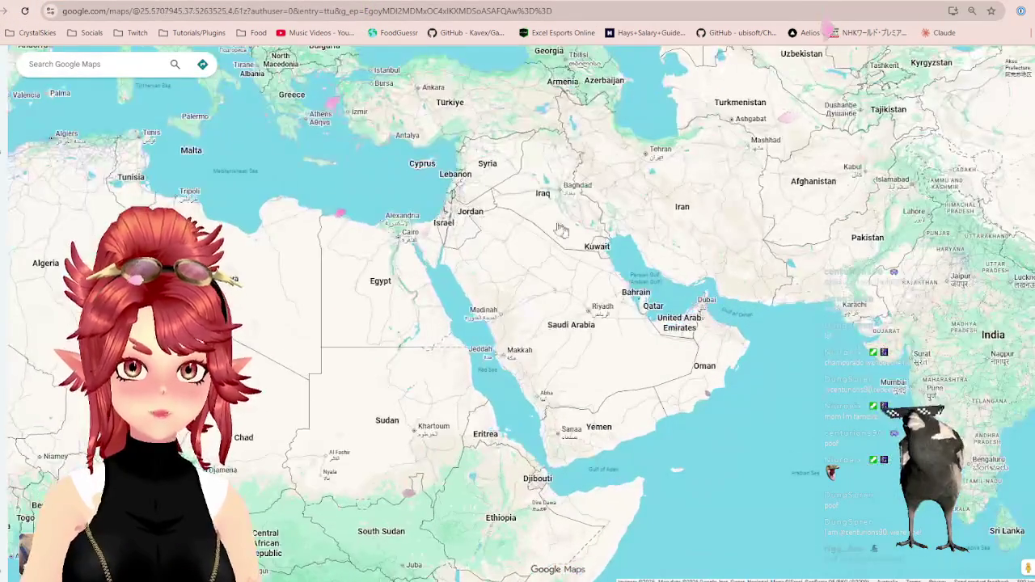
Flip between FoodGuessr and Google Maps to study the region, ending on the game.
click(644, 2)
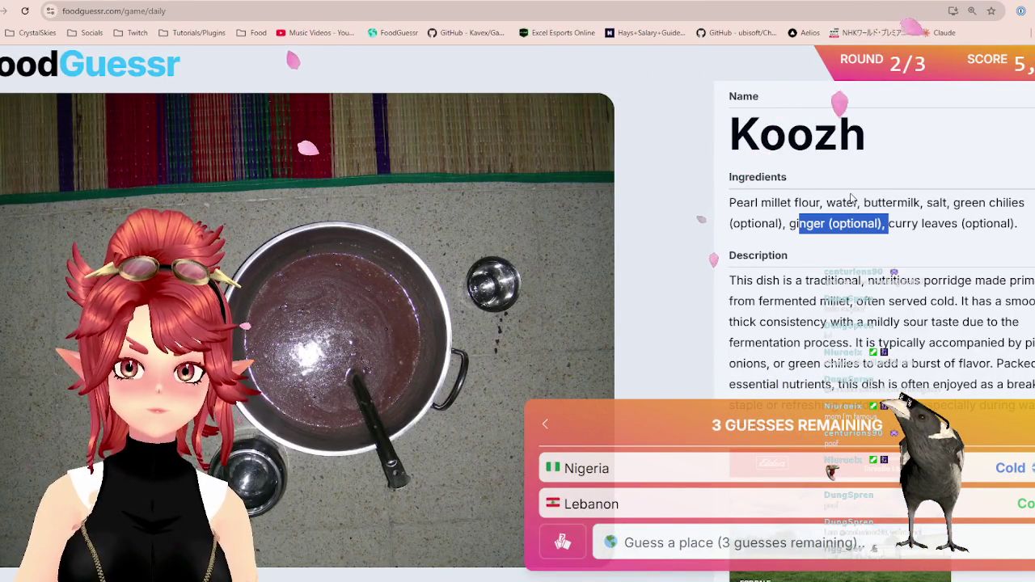
click(613, 4)
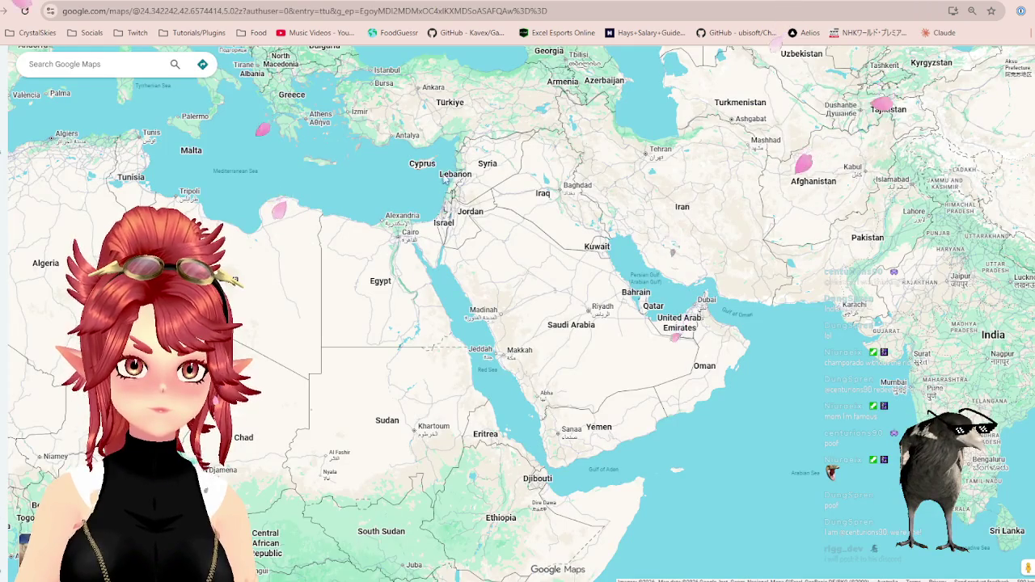
click(644, 1)
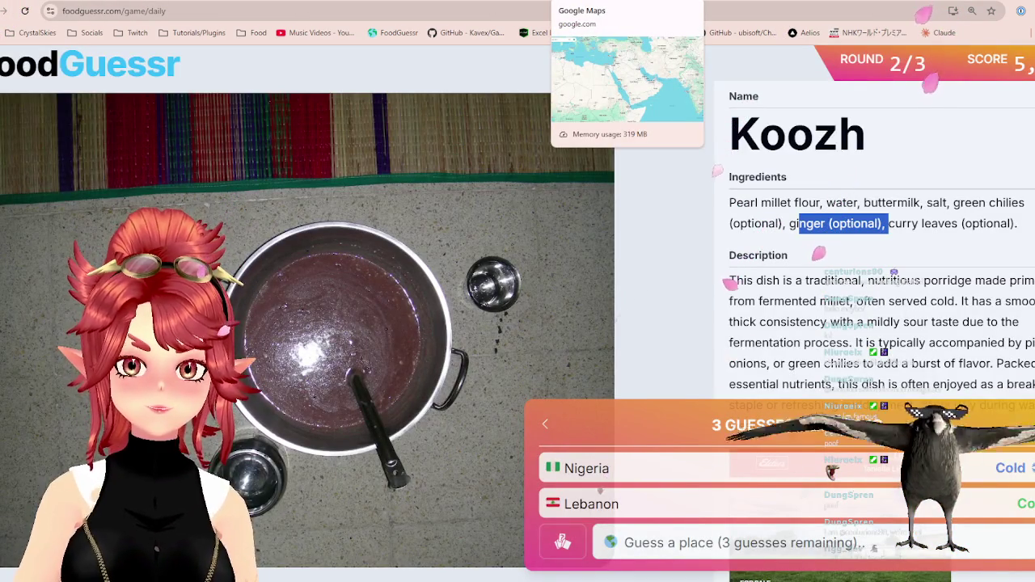
click(614, 2)
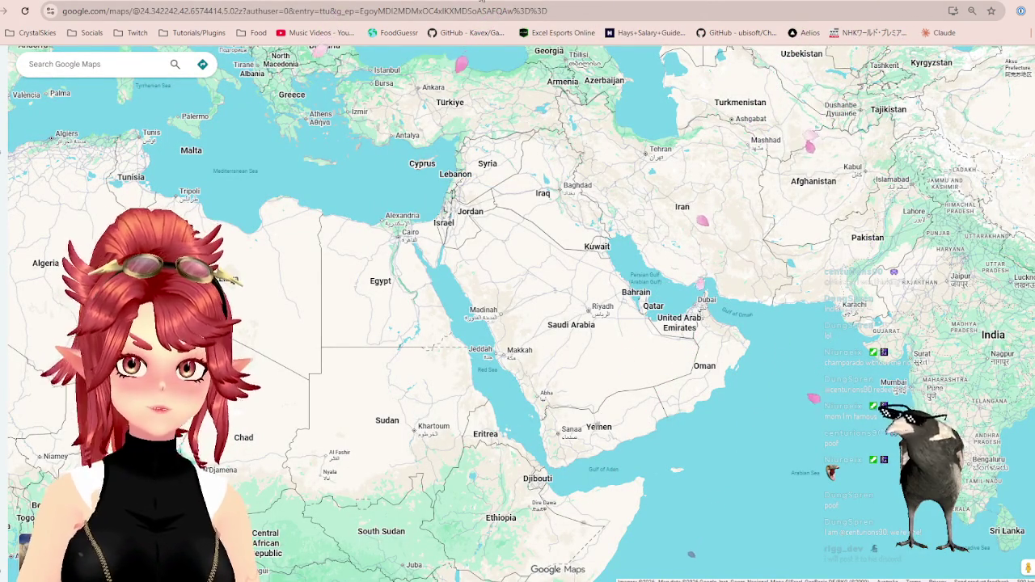
click(481, 2)
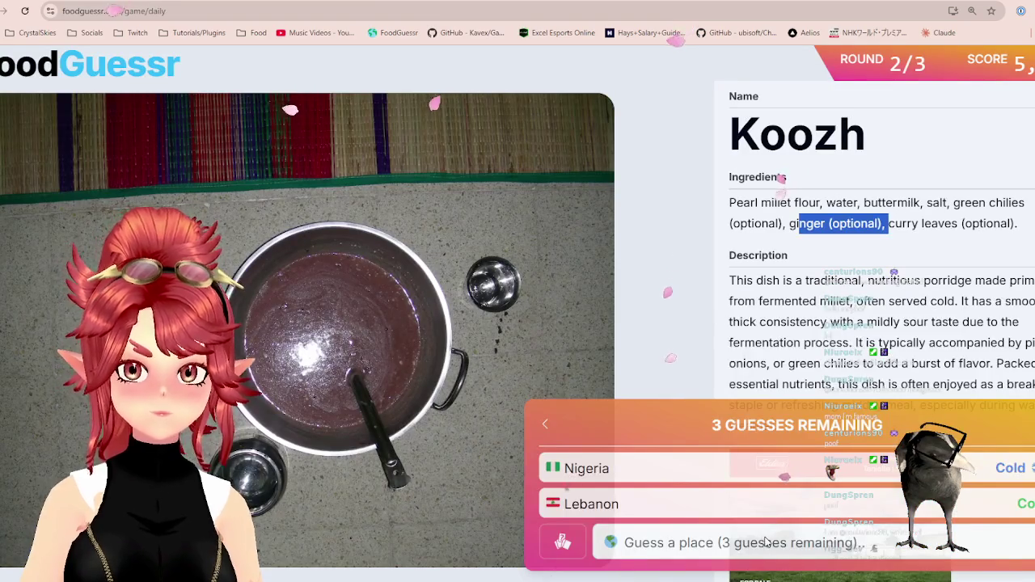
Submit Oman as the next country guess.
click(766, 542)
text(oman)
key(Return)
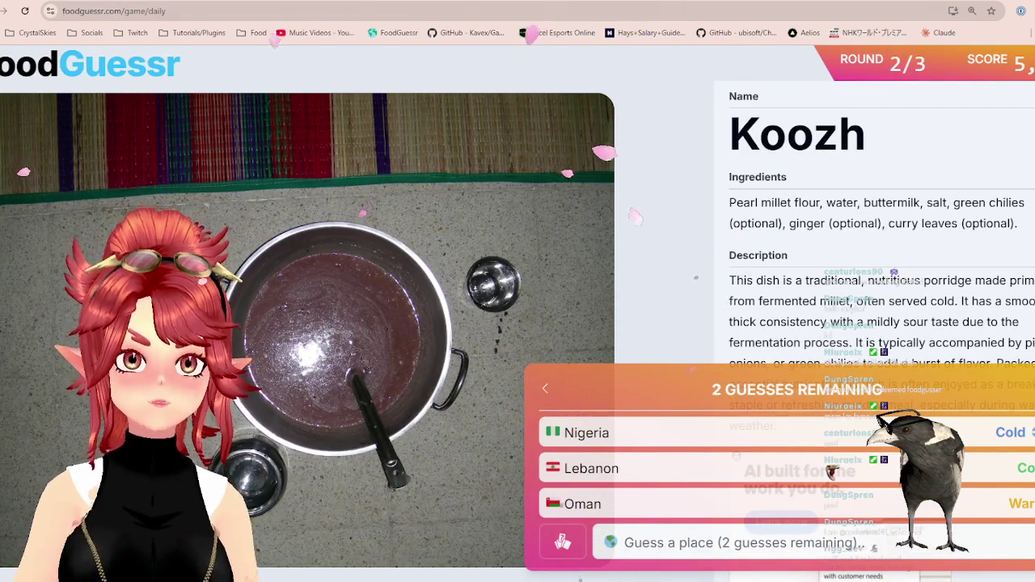
On Google Maps, inspect the area from Oman and the Arabian Sea east to India.
key(ctrl+Tab)
drag(1003, 397, 732, 397)
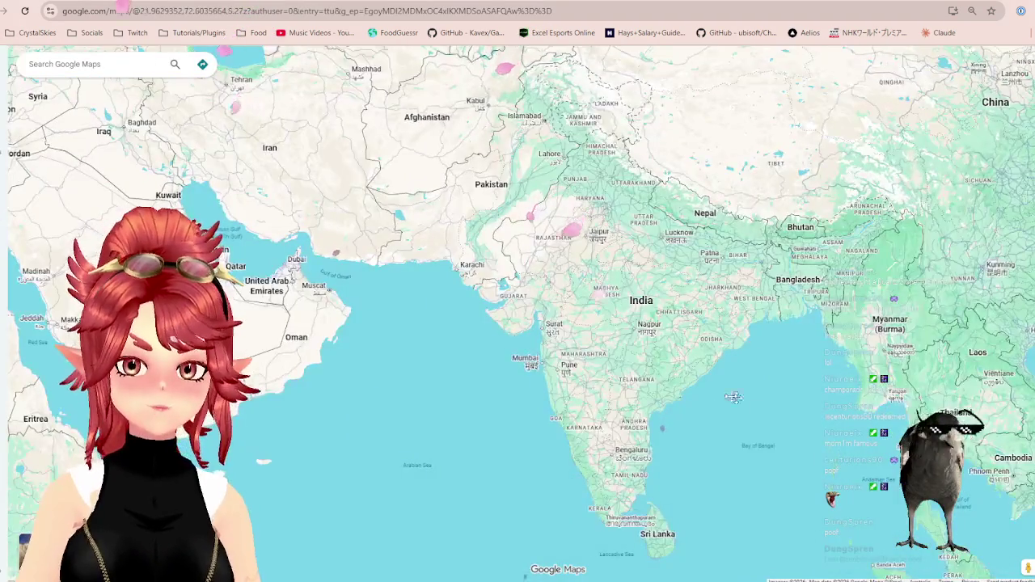
scroll(461, 336, up, 2)
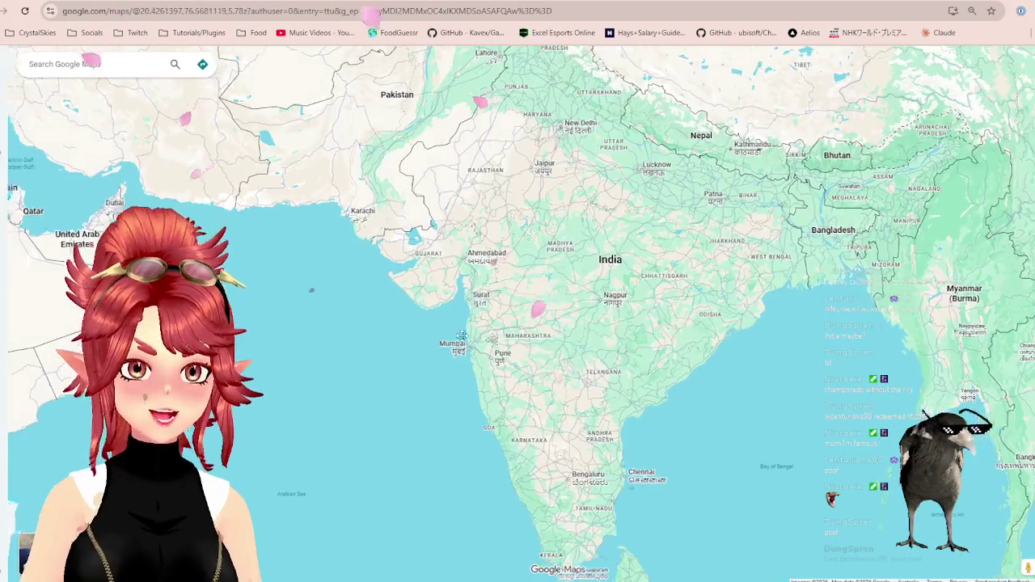
drag(461, 335, 696, 366)
scroll(697, 369, up, 2)
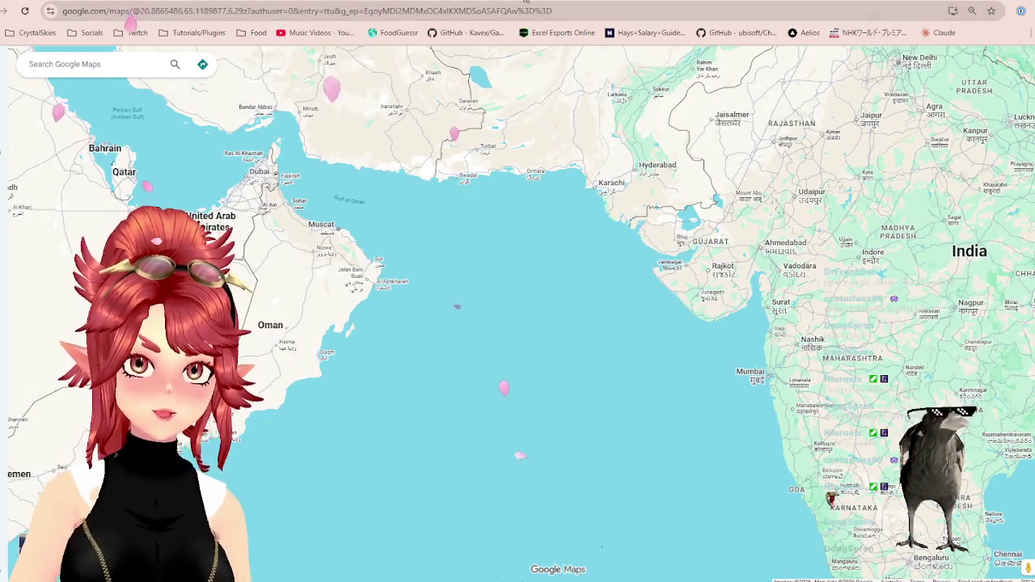
Back in FoodGuessr, guess India, the correct answer, earning 3,500 points.
click(526, 3)
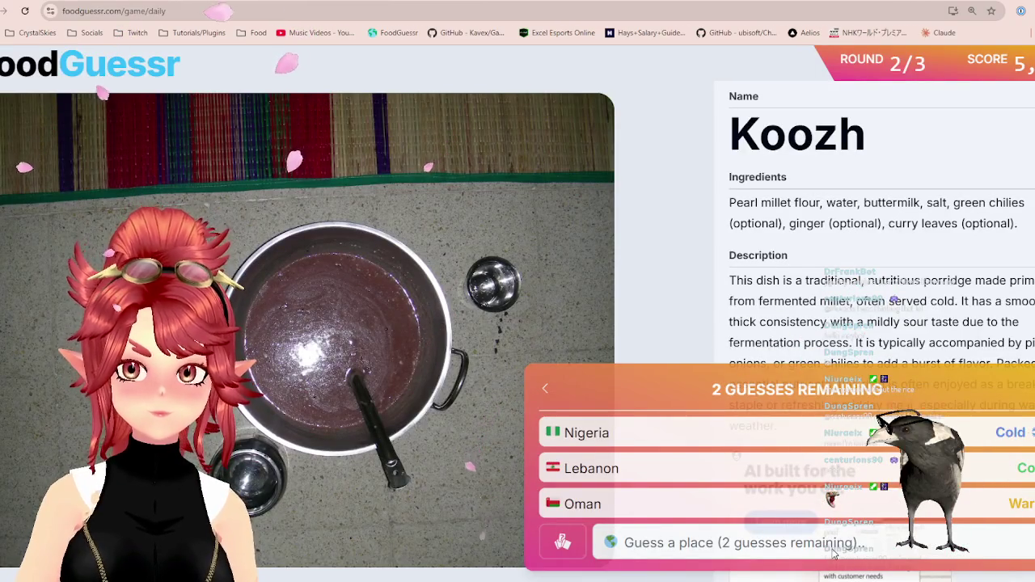
click(832, 549)
text(india)
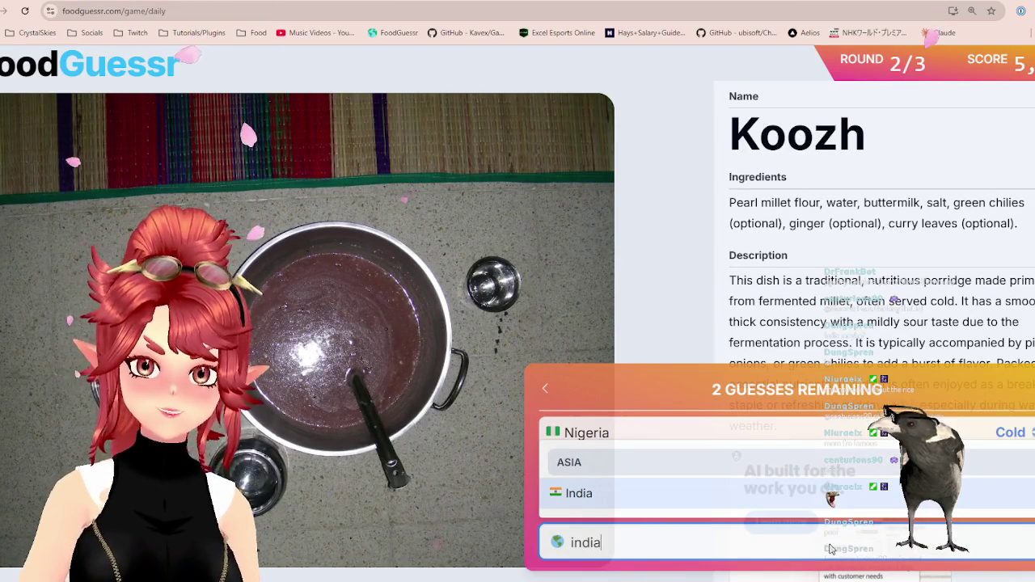
click(758, 493)
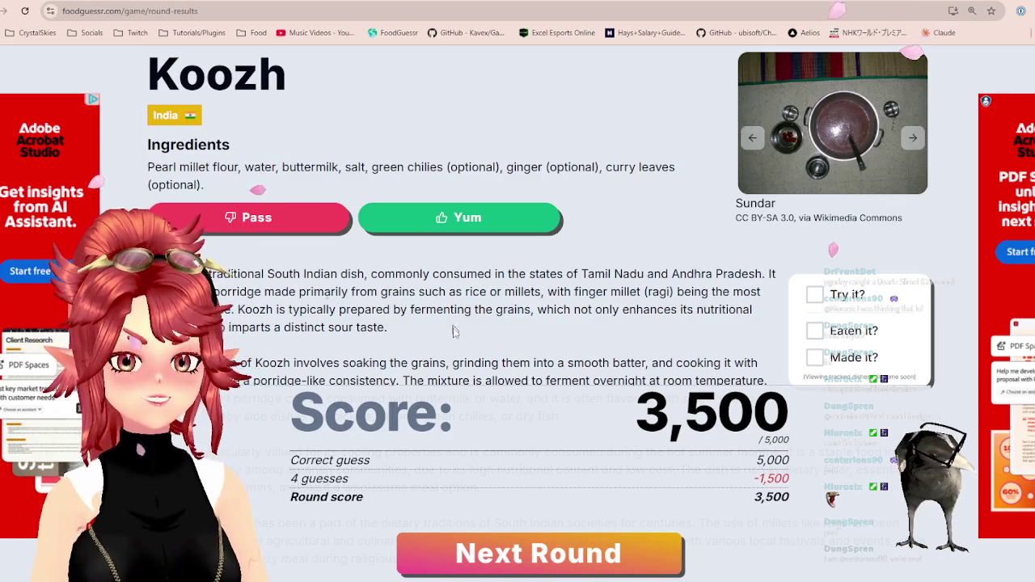
drag(324, 291, 546, 293)
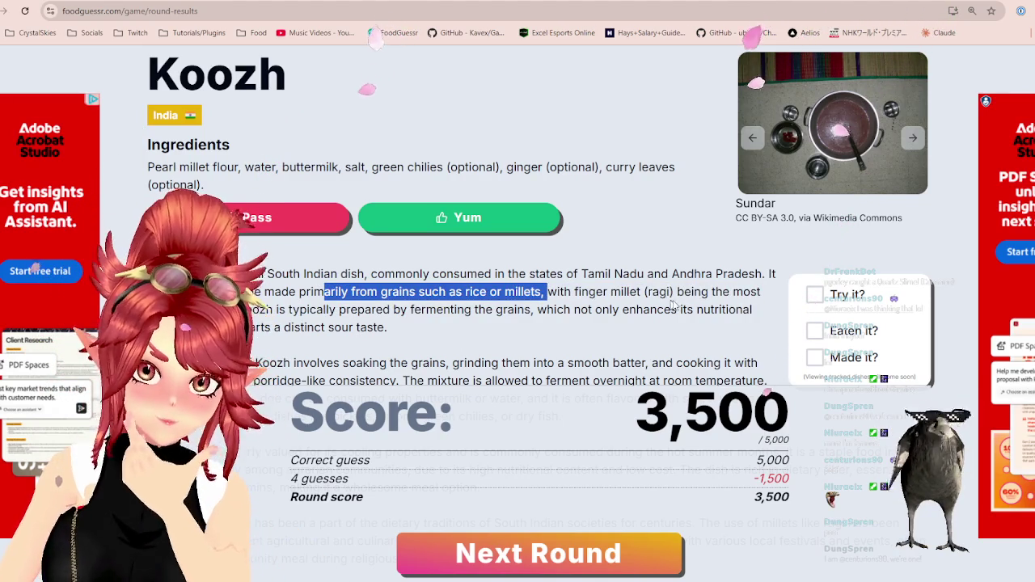
drag(685, 292, 729, 293)
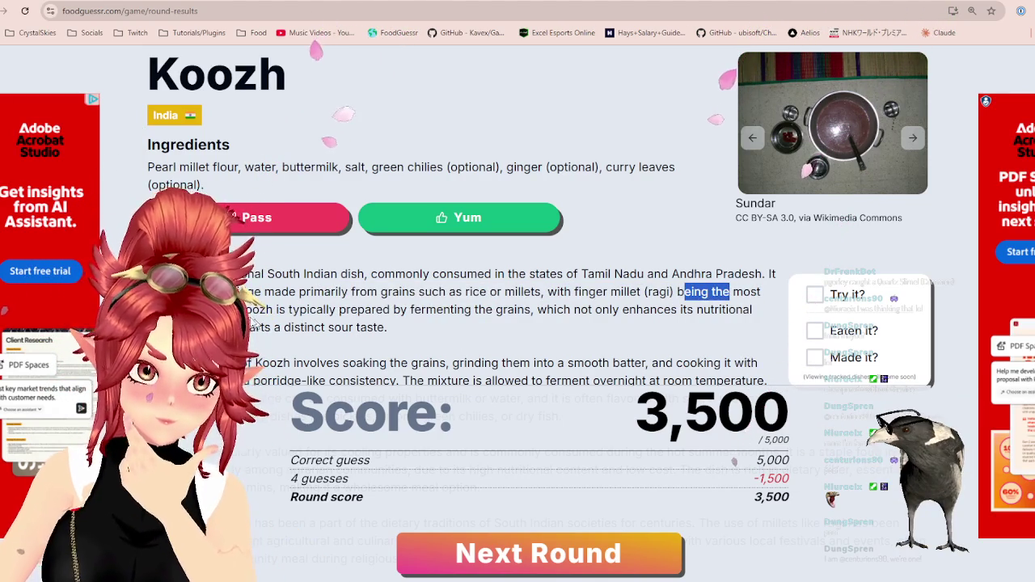
drag(350, 313, 576, 310)
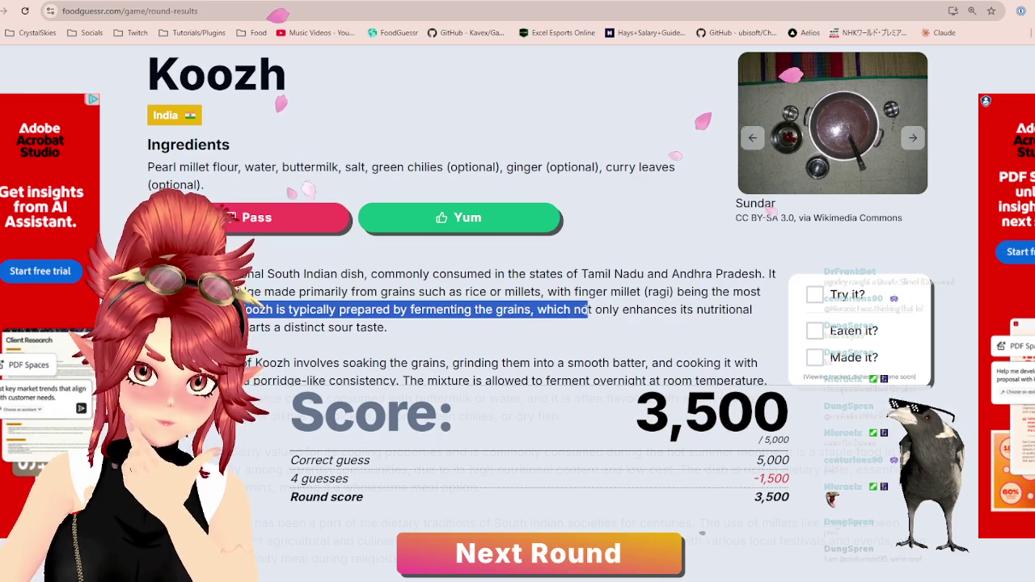
scroll(587, 309, down, 1)
drag(356, 304, 534, 306)
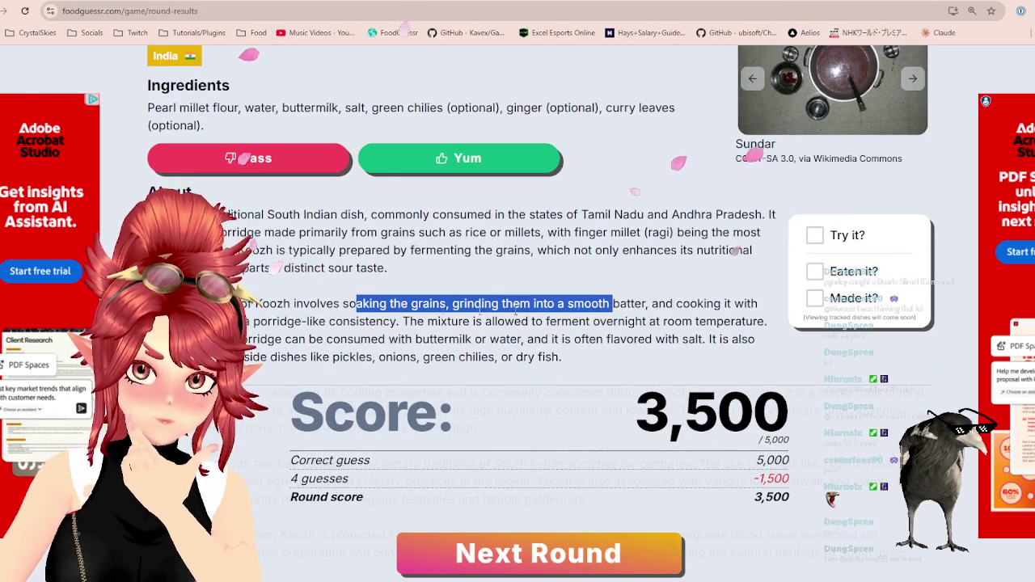
drag(261, 322, 246, 320)
mouse_move(425, 322)
mouse_down()
mouse_move(656, 339)
mouse_move(681, 321)
mouse_up()
drag(504, 321, 767, 321)
drag(248, 339, 653, 339)
scroll(396, 372, down, 1)
scroll(397, 309, down, 1)
drag(249, 237, 444, 239)
drag(243, 274, 437, 273)
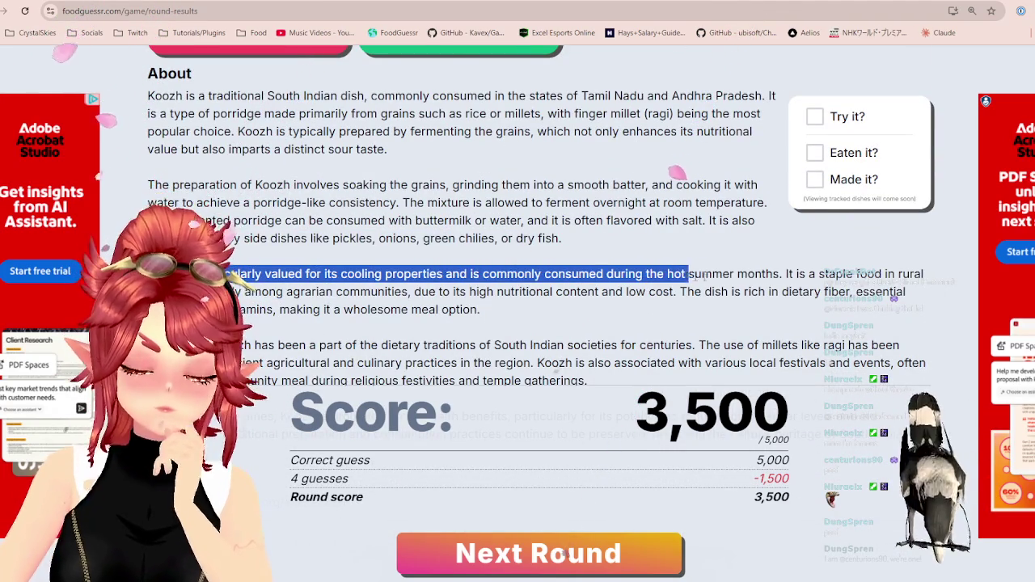
drag(665, 291, 815, 274)
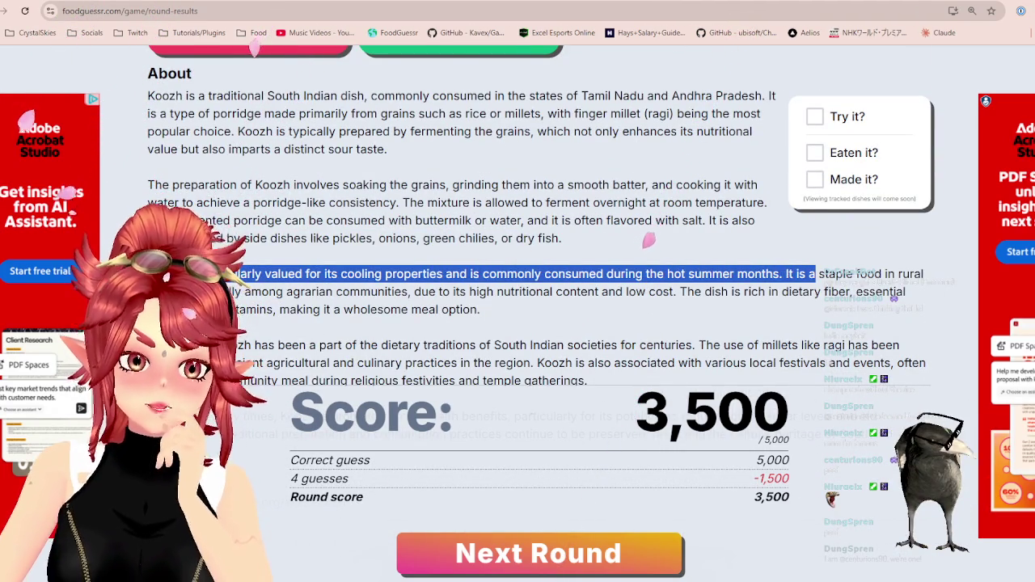
drag(414, 292, 579, 296)
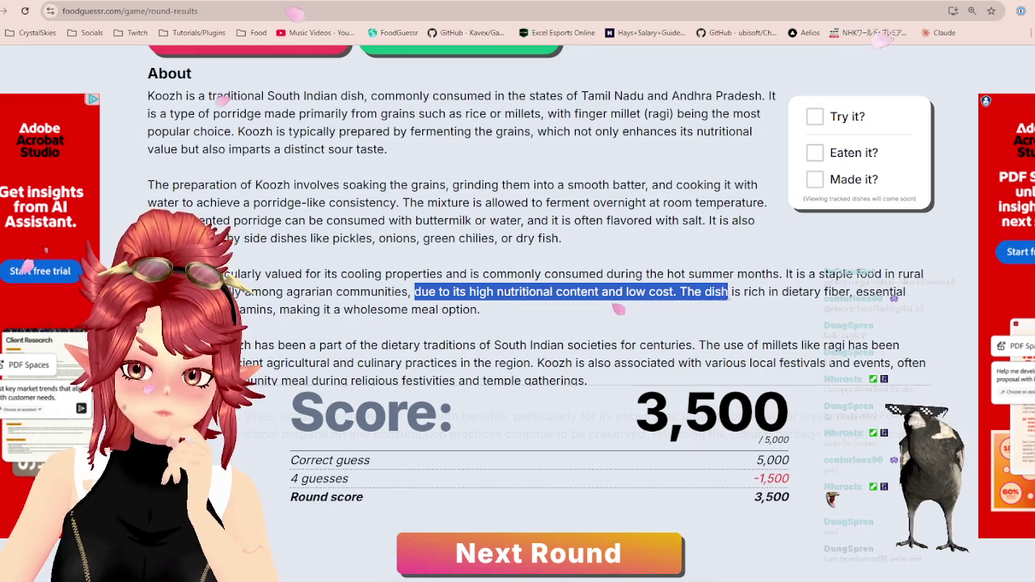
drag(235, 309, 340, 309)
scroll(341, 309, down, 1)
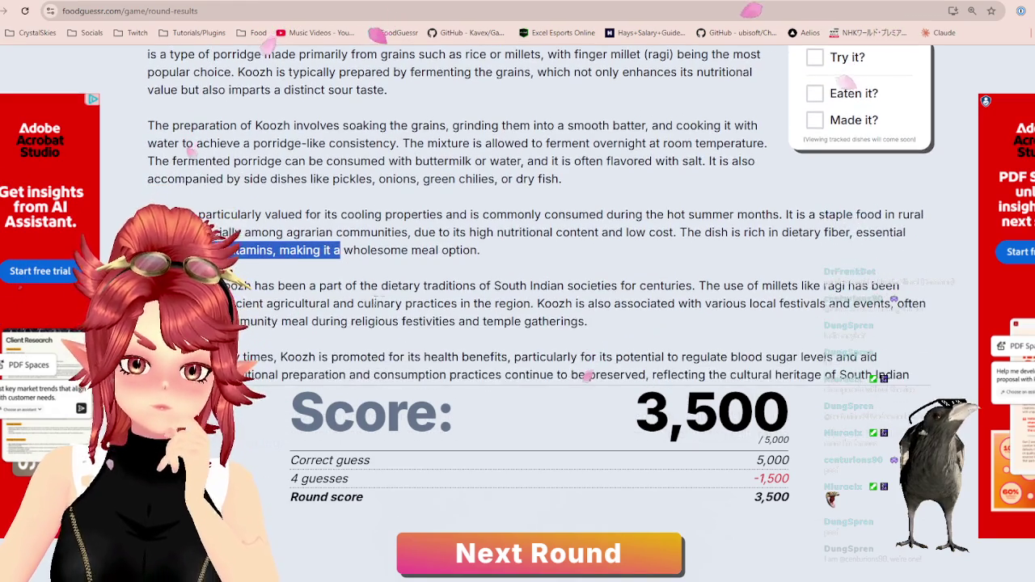
drag(823, 286, 863, 286)
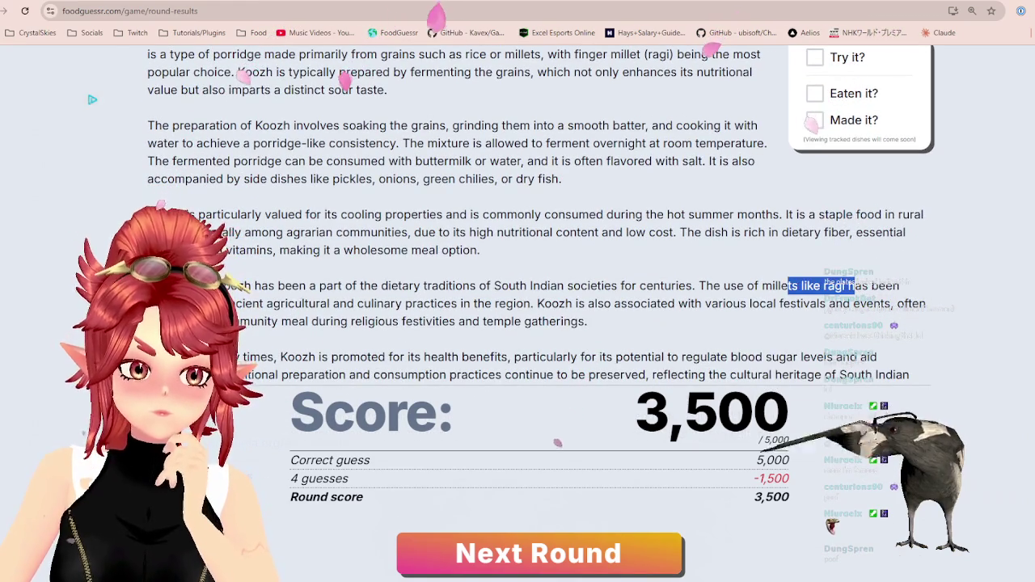
drag(236, 304, 339, 304)
mouse_move(440, 321)
mouse_down()
mouse_move(517, 304)
mouse_move(621, 301)
mouse_up()
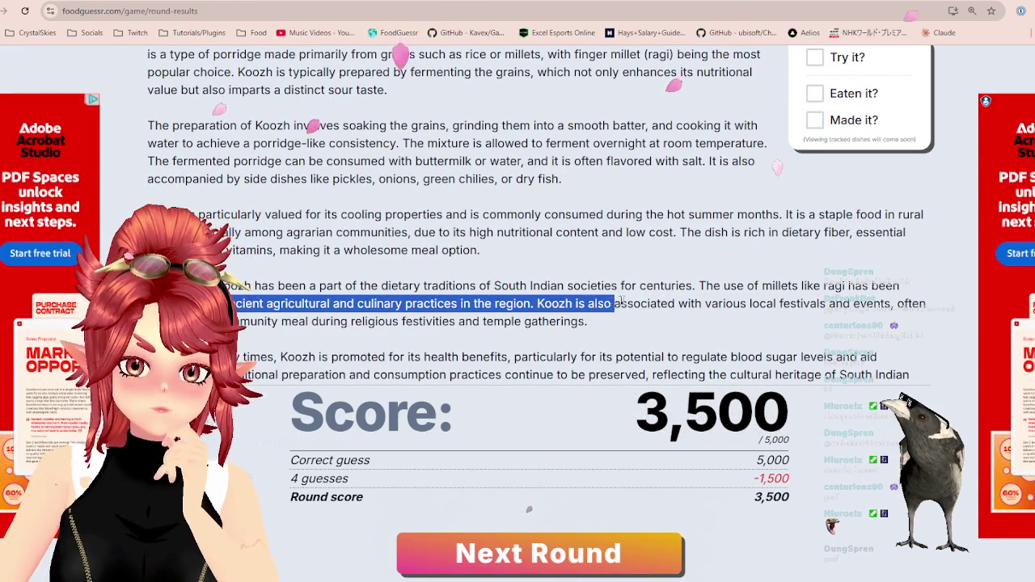
drag(712, 301, 797, 301)
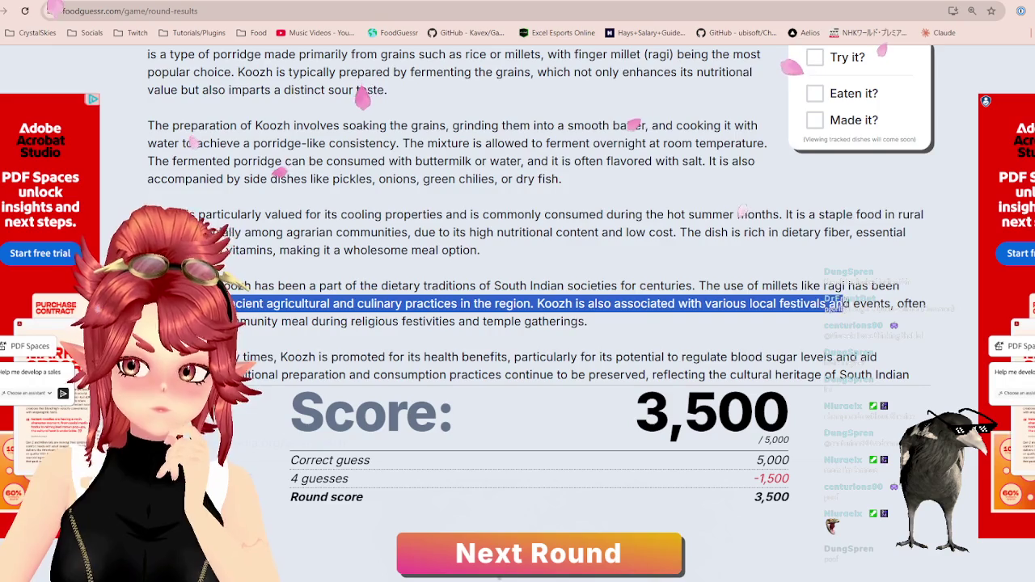
scroll(842, 303, down, 2)
mouse_move(388, 238)
mouse_down()
mouse_move(434, 238)
mouse_move(482, 256)
mouse_up()
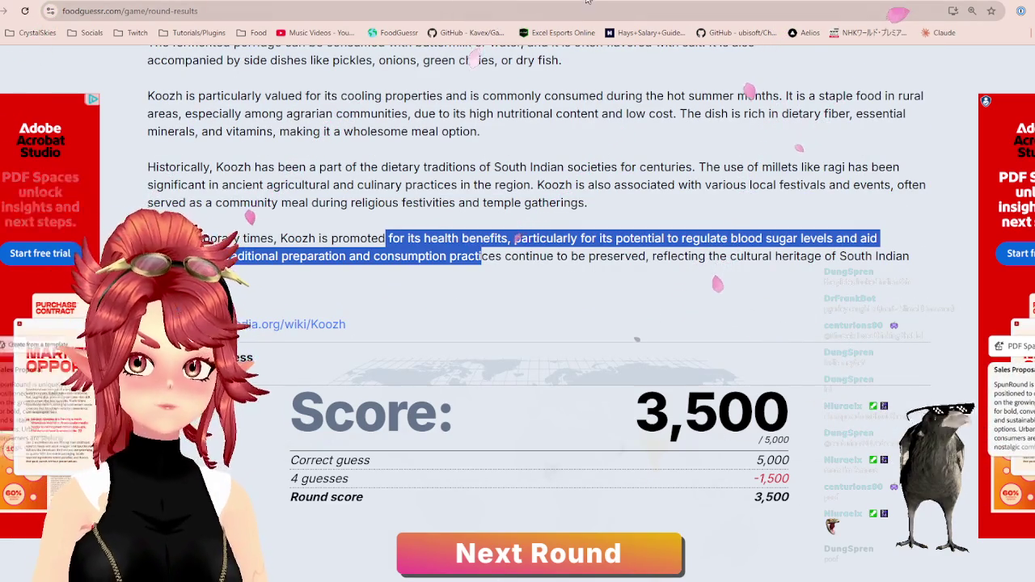
scroll(463, 287, up, 5)
scroll(463, 287, down, 2)
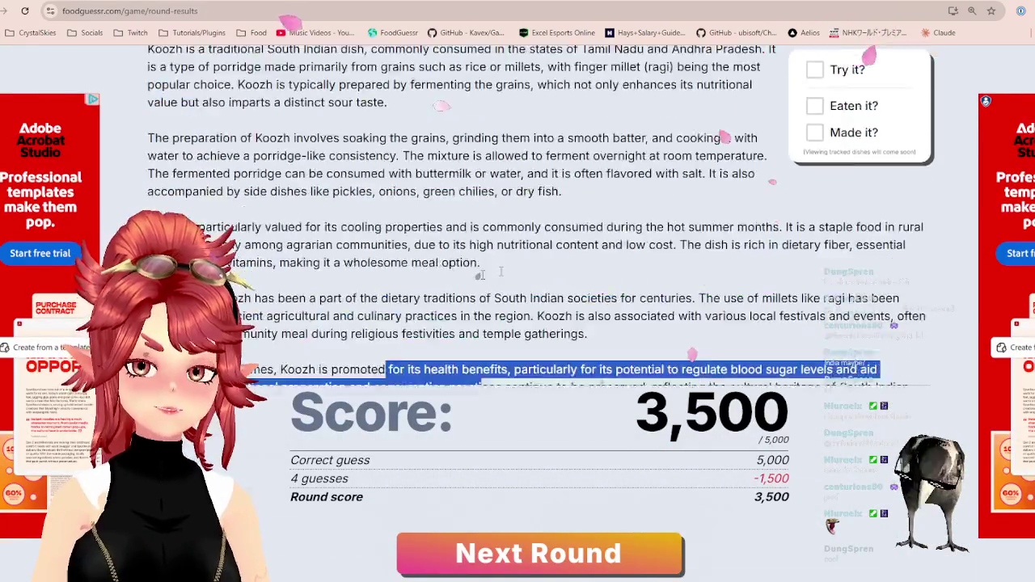
scroll(733, 155, up, 3)
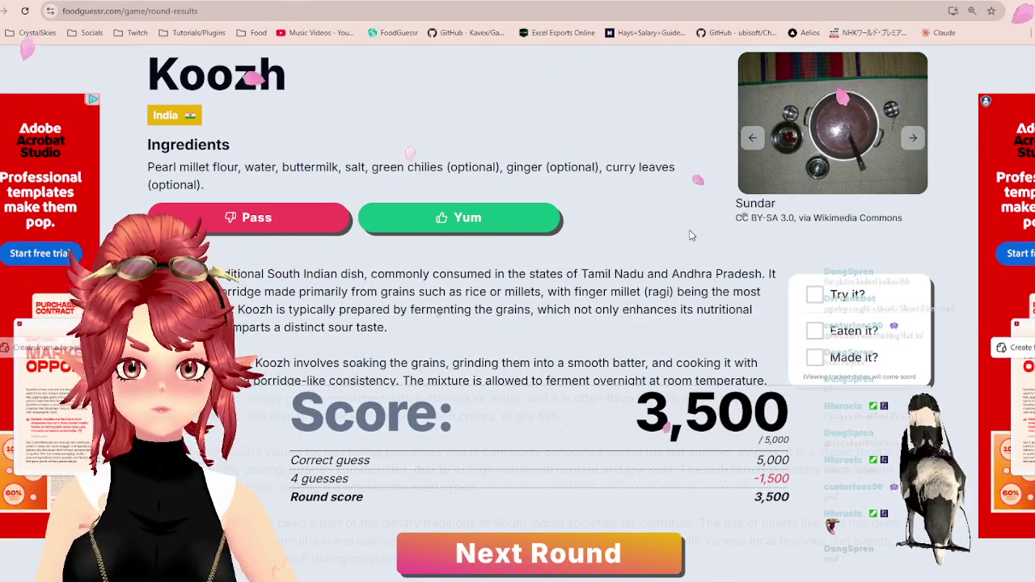
scroll(702, 241, down, 2)
scroll(702, 241, down, 4)
scroll(678, 226, down, 1)
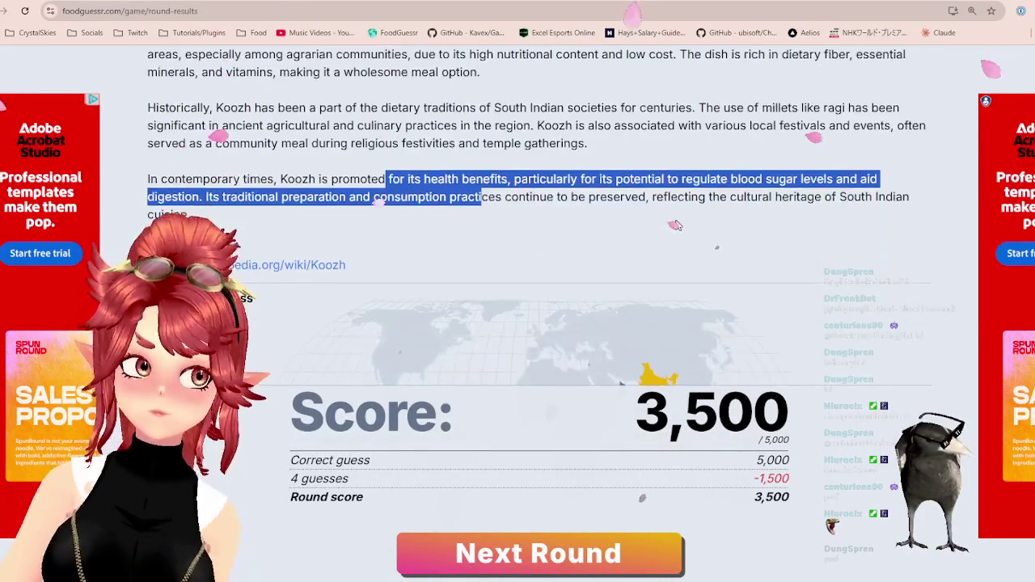
scroll(644, 185, up, 1)
scroll(645, 194, up, 3)
scroll(644, 203, up, 2)
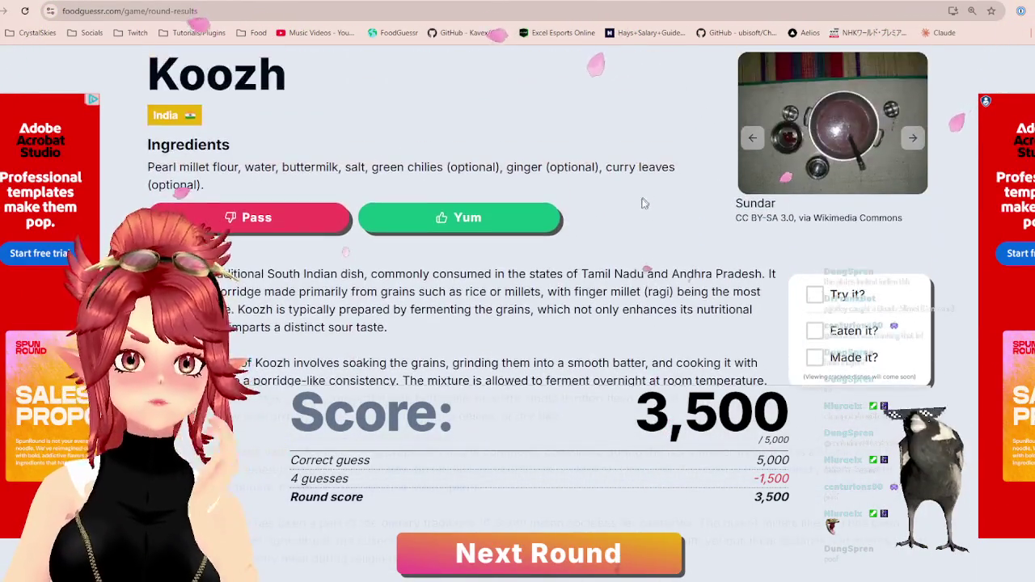
scroll(641, 204, down, 1)
scroll(640, 205, up, 1)
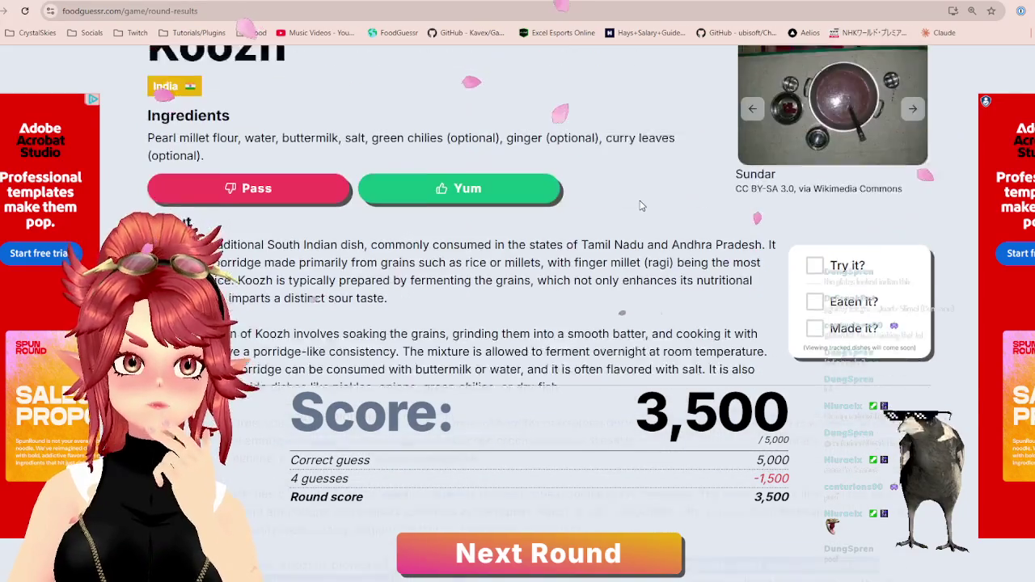
scroll(636, 210, down, 3)
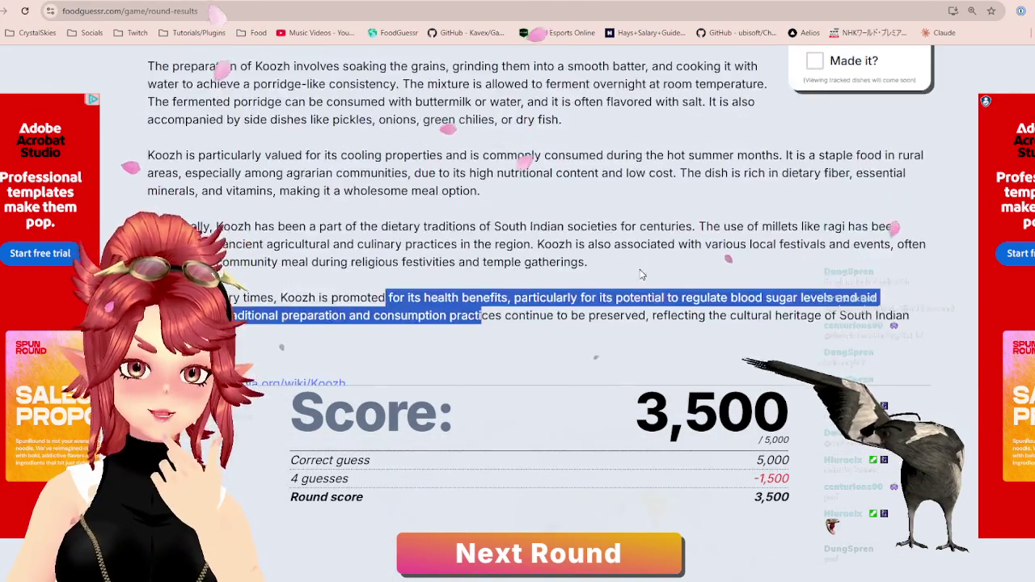
scroll(637, 271, down, 3)
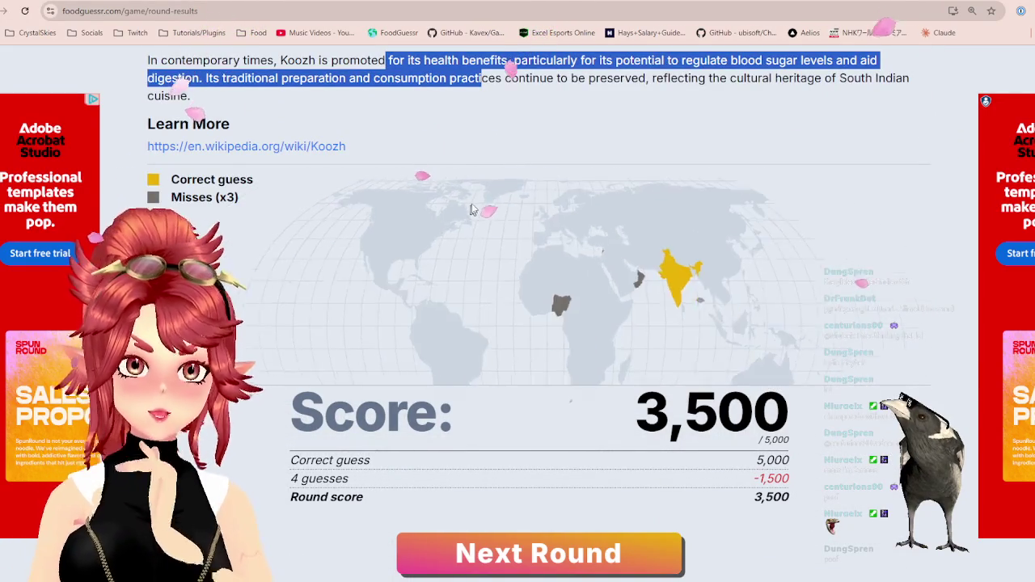
scroll(453, 186, up, 2)
scroll(512, 145, up, 3)
scroll(512, 145, up, 1)
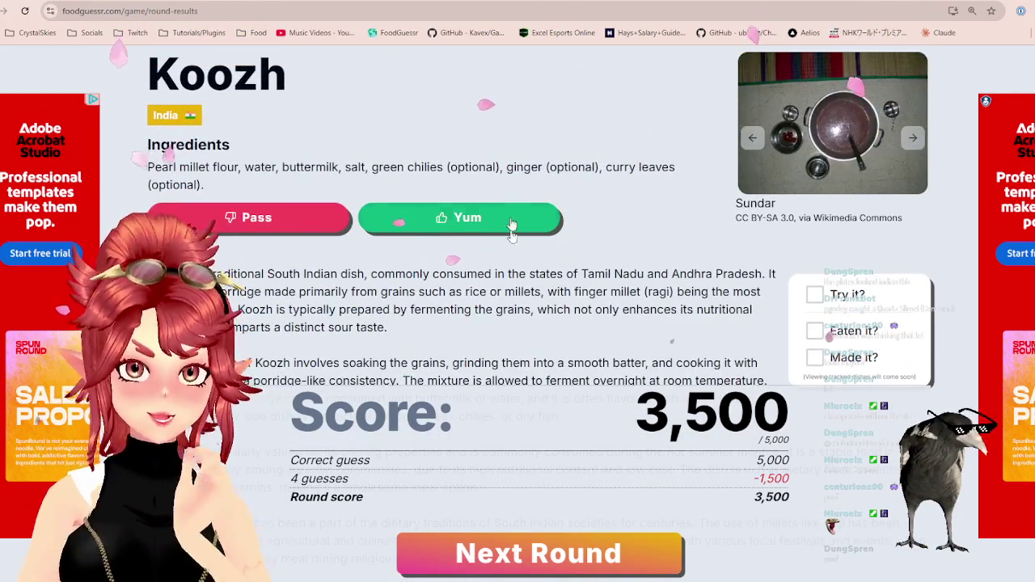